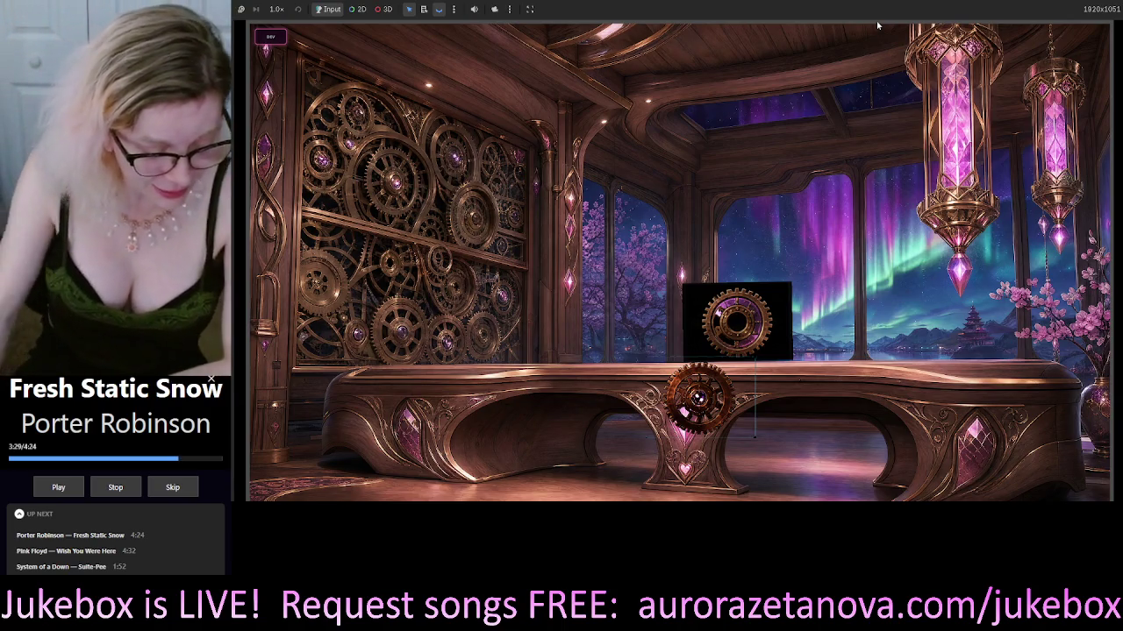
Try the desk gear box, then toggle the DEV holograph panel on and off several times.
left_click(761, 303)
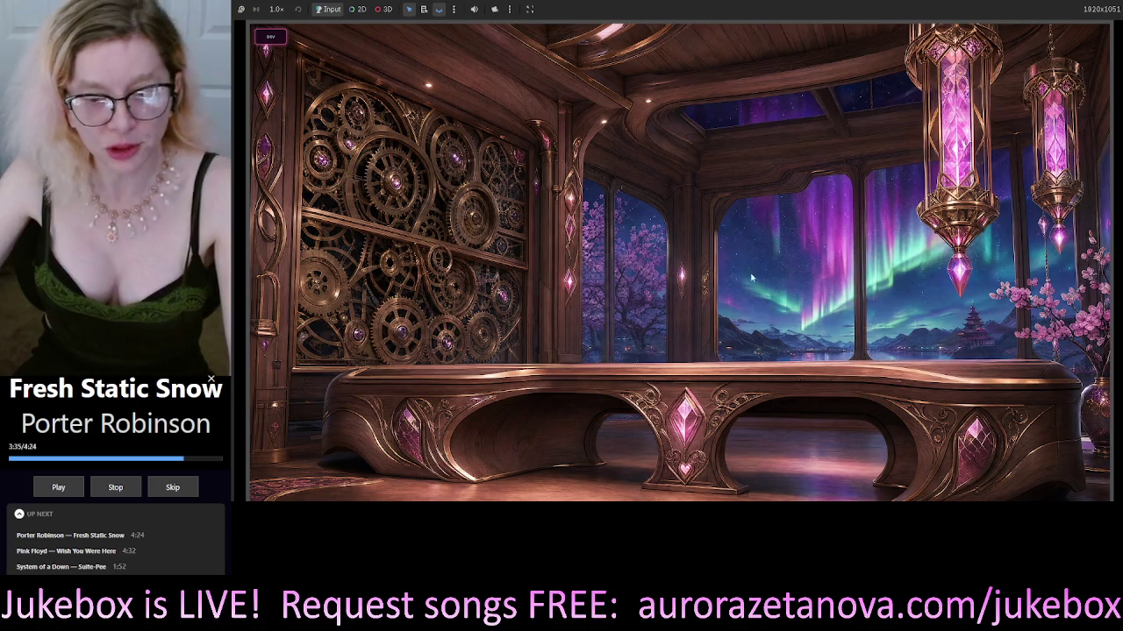
left_click(270, 37)
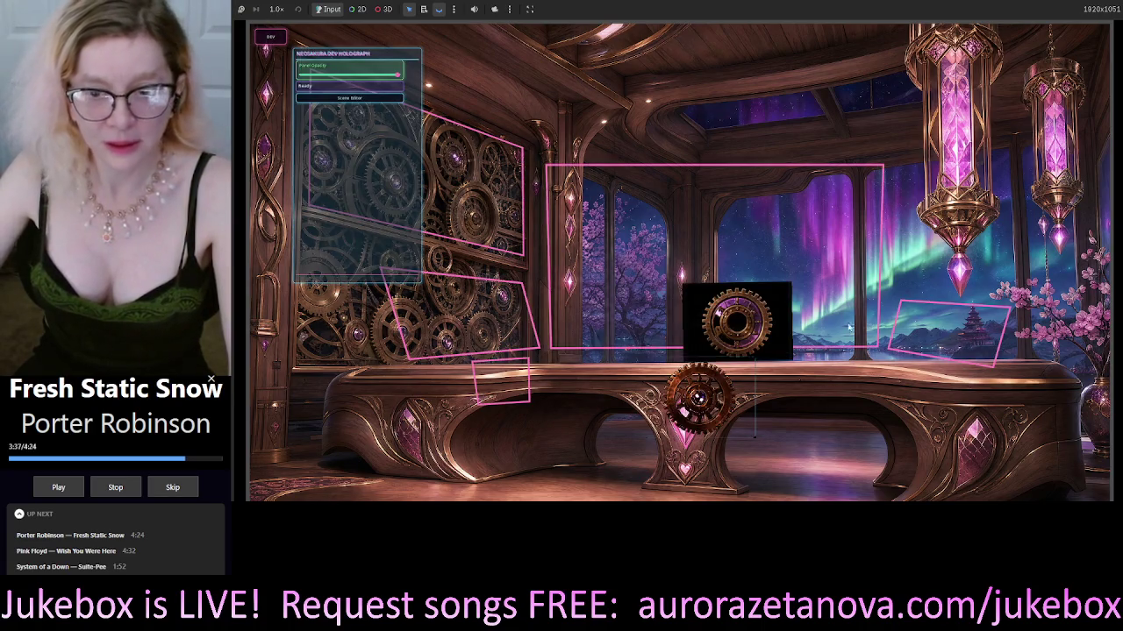
left_click(269, 38)
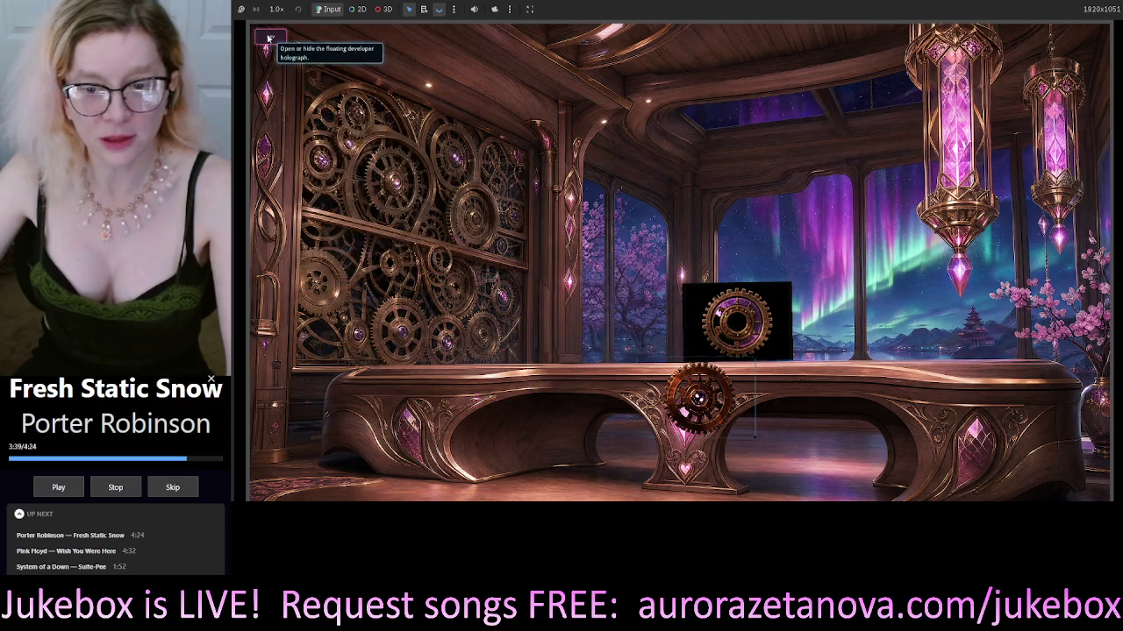
left_click(270, 38)
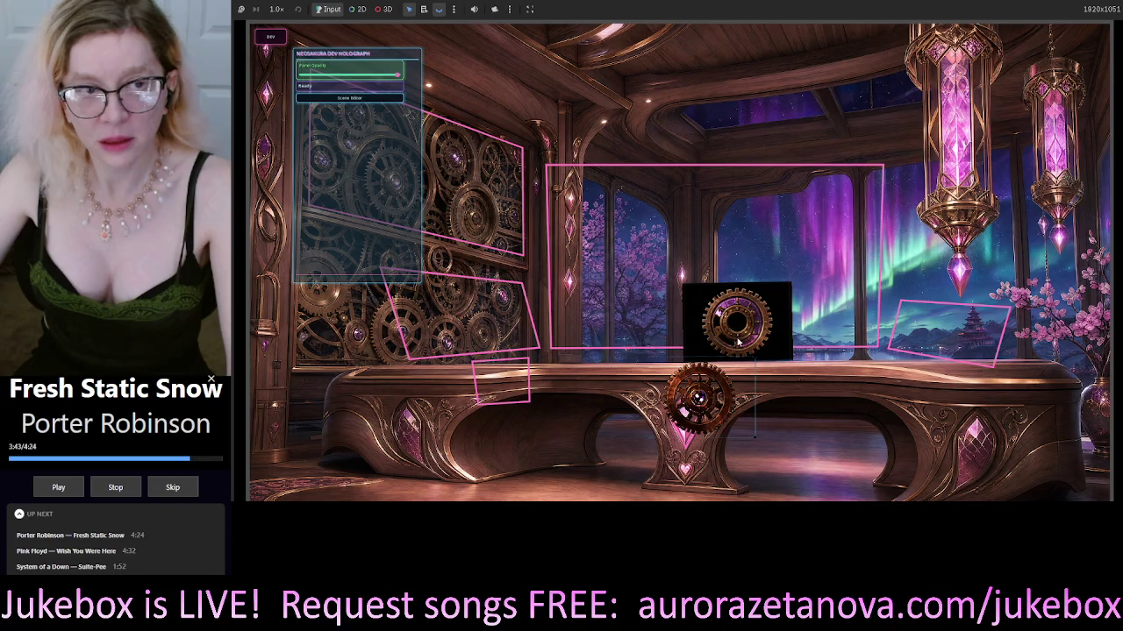
left_click(276, 40)
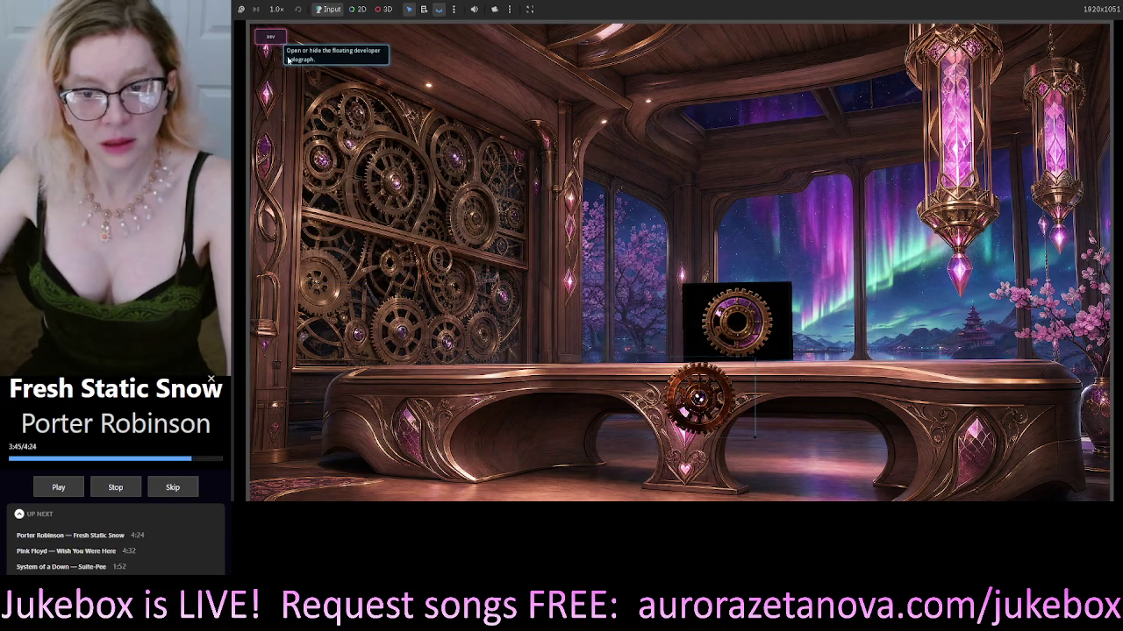
left_click(272, 38)
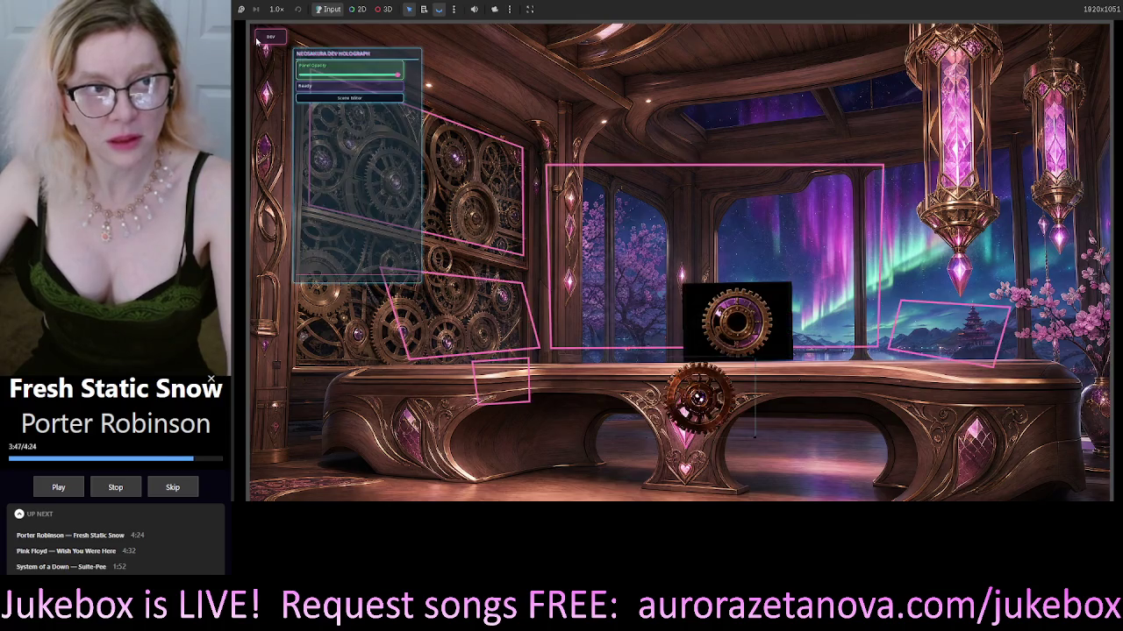
left_click(276, 43)
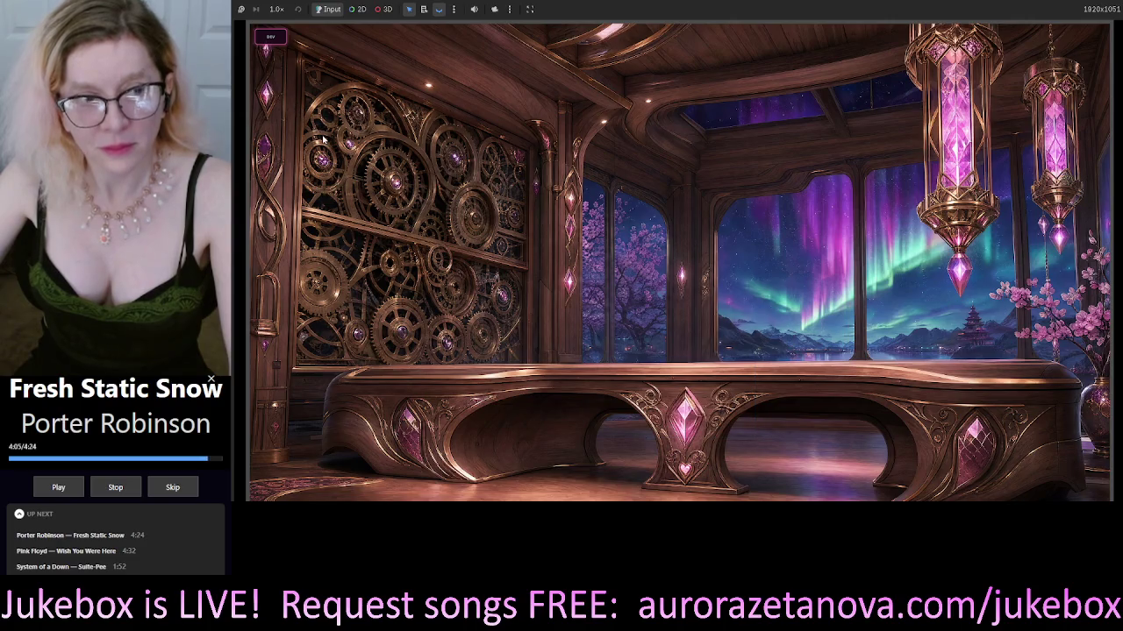
Toggle the DEV badge again, ending with the holograph open and pink click-region outlines visible.
left_click(270, 36)
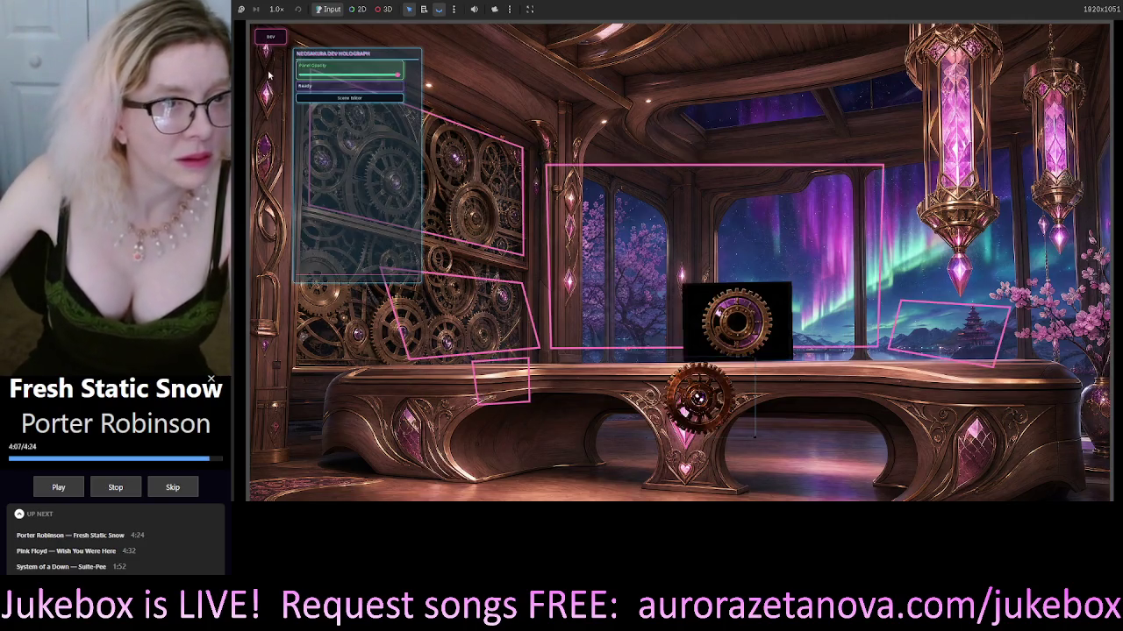
left_click(270, 36)
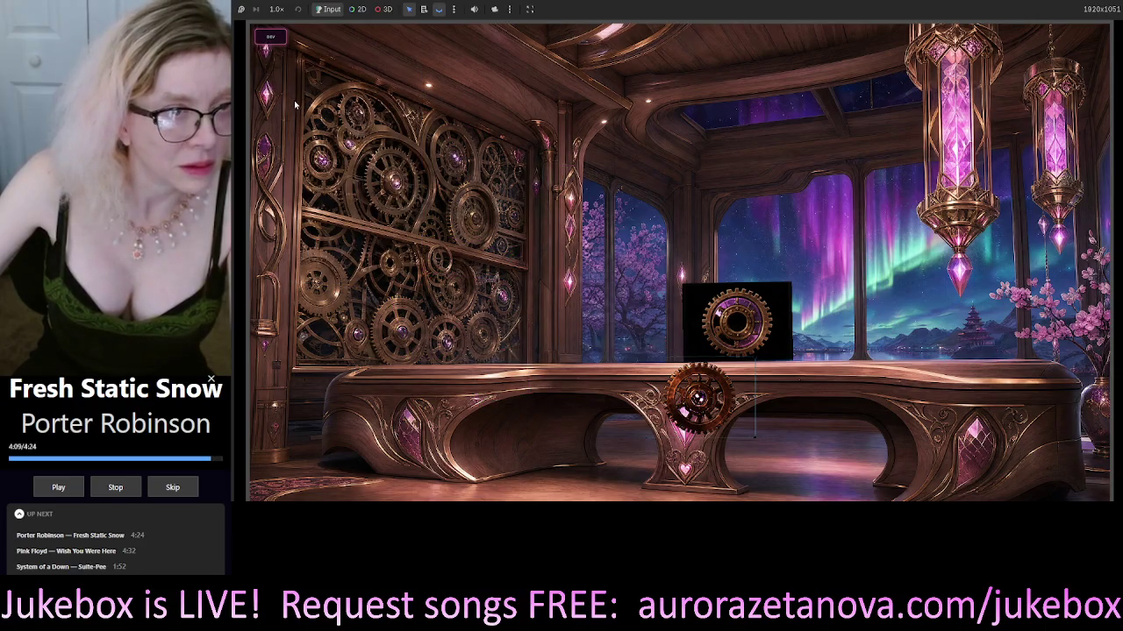
left_click(270, 36)
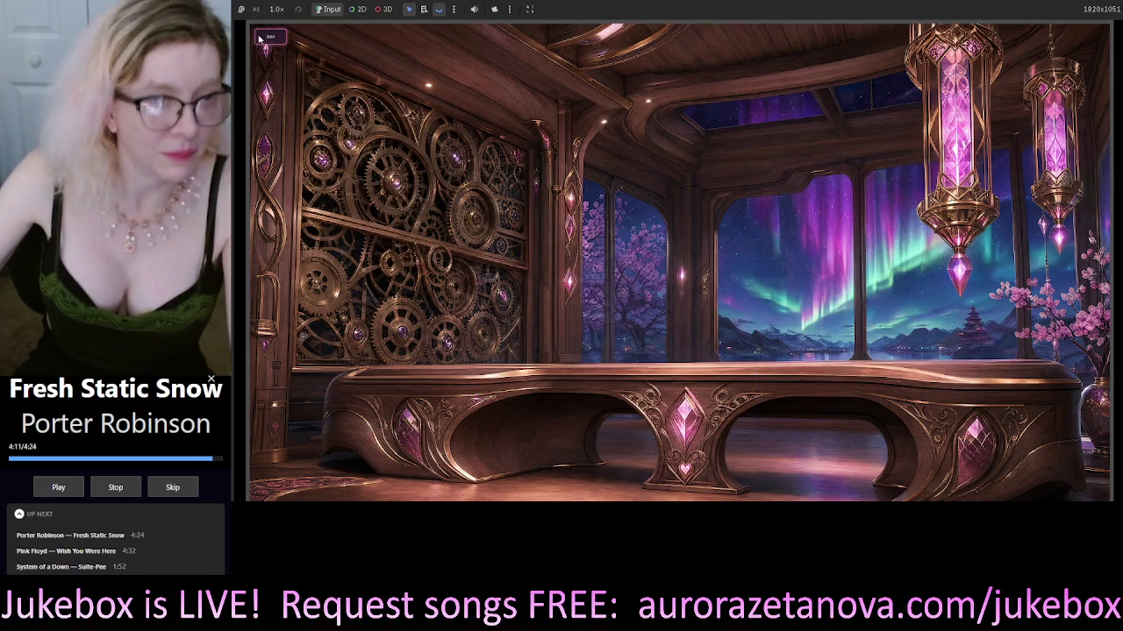
left_click(270, 36)
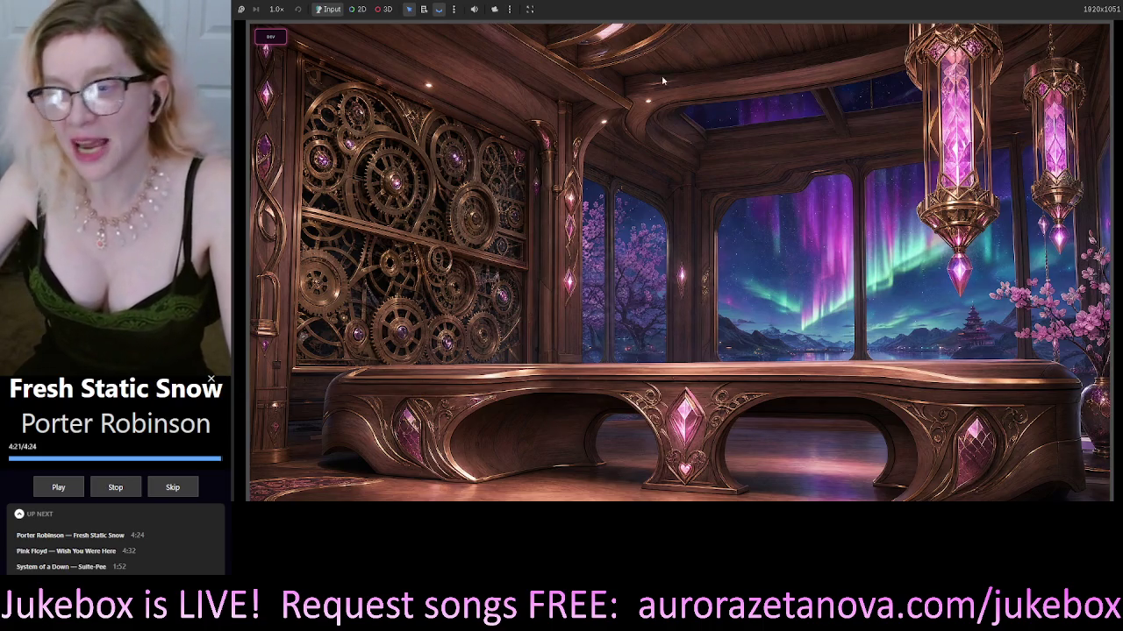
left_click(277, 36)
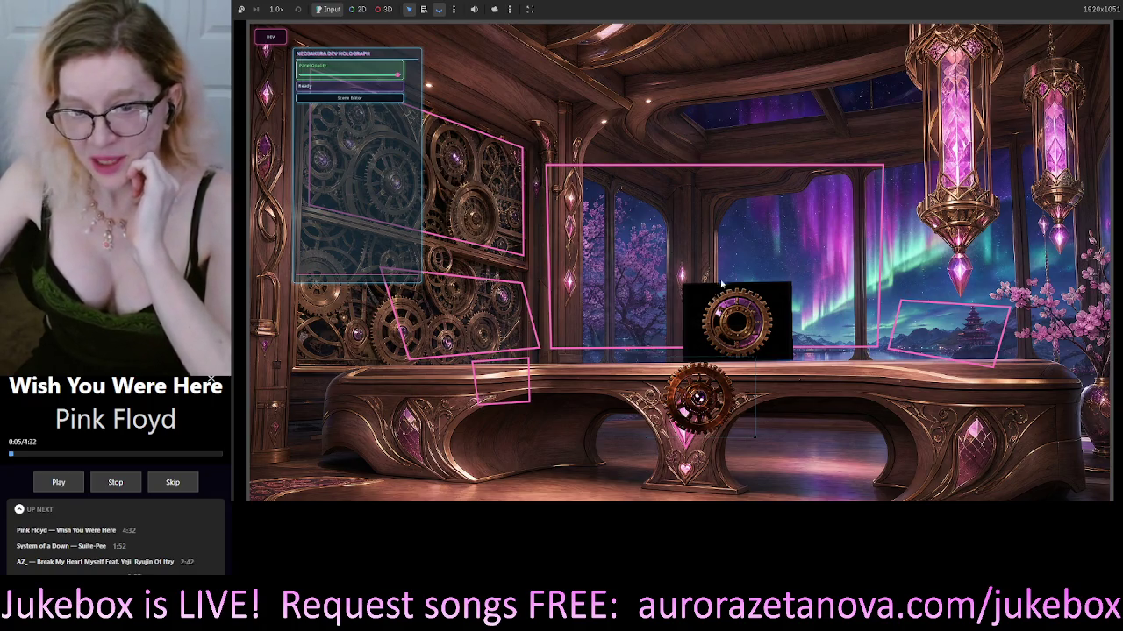
Expand Scene Editor, select the gear-wall and desk click regions, and drag the panel lower.
left_click(390, 98)
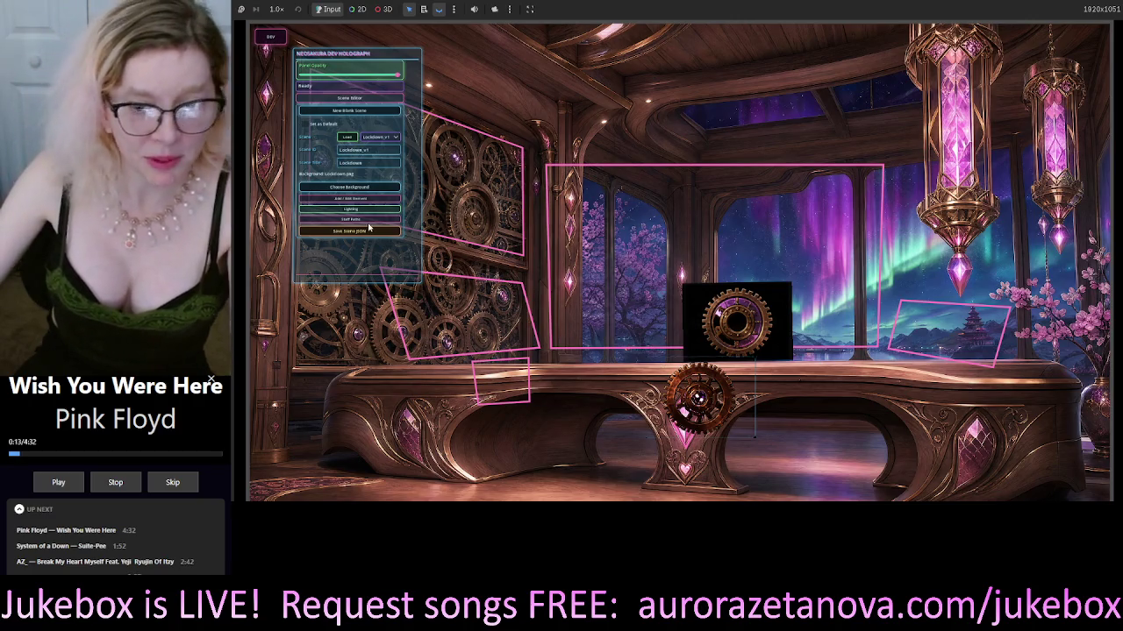
left_click(523, 148)
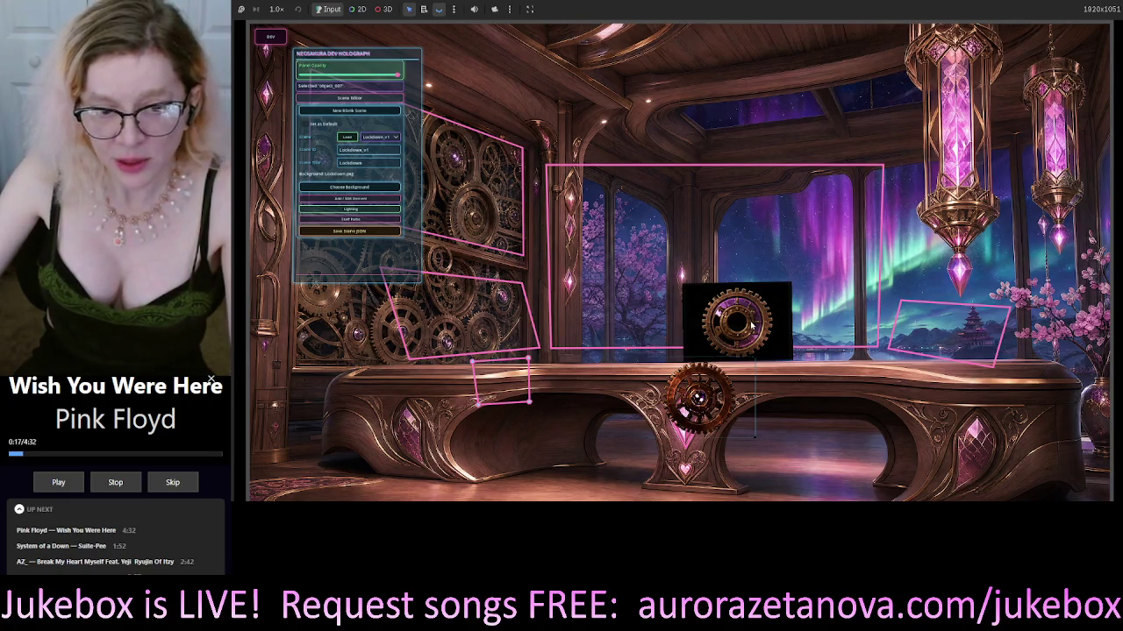
left_click(707, 397)
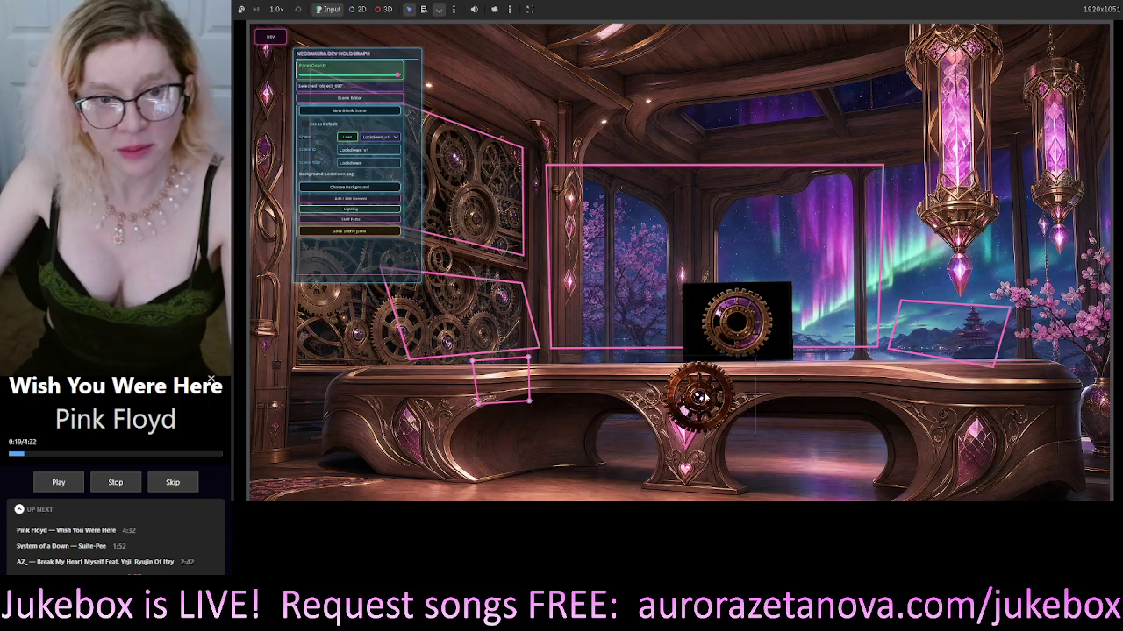
left_click(689, 355)
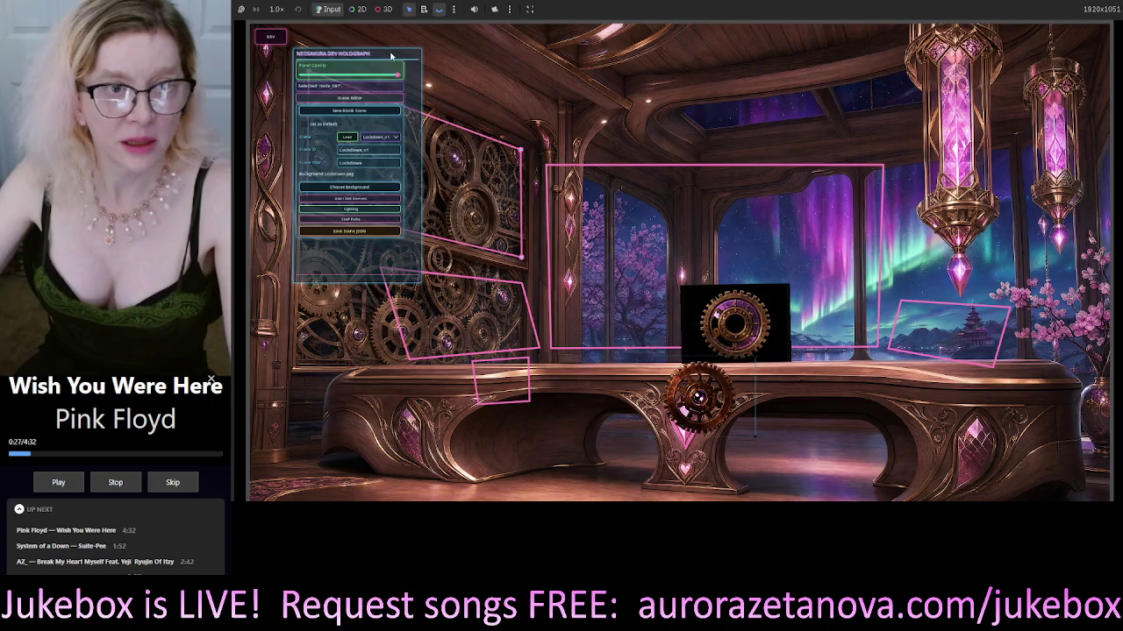
mouse_move(385, 58)
left_mouse_down()
mouse_move(460, 127)
mouse_move(377, 261)
left_mouse_up()
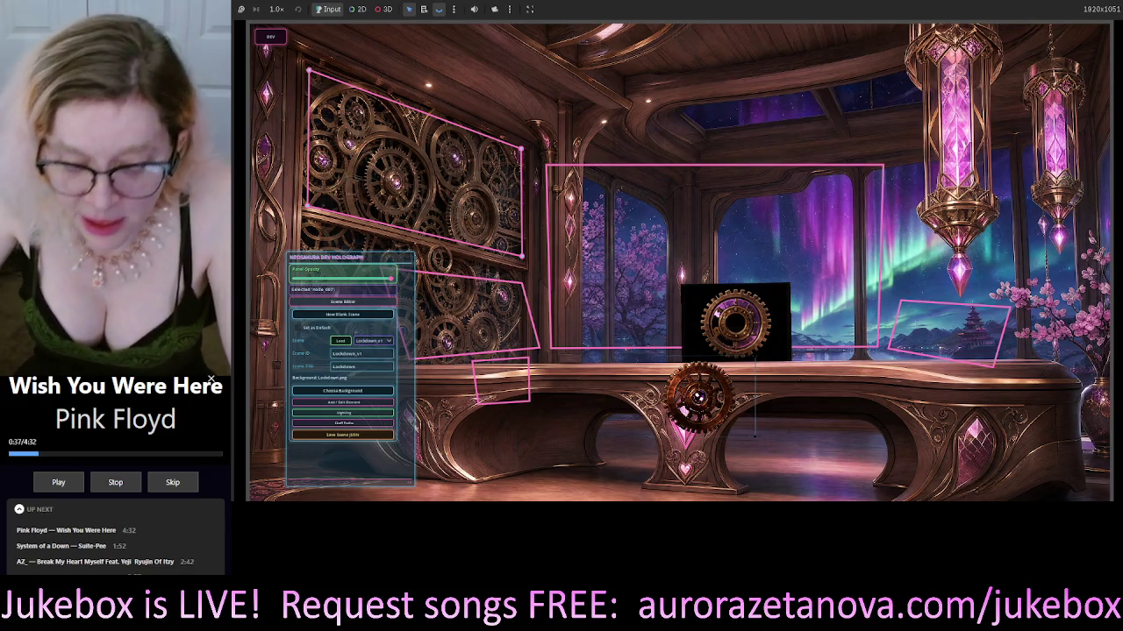
key("alt+Tab")
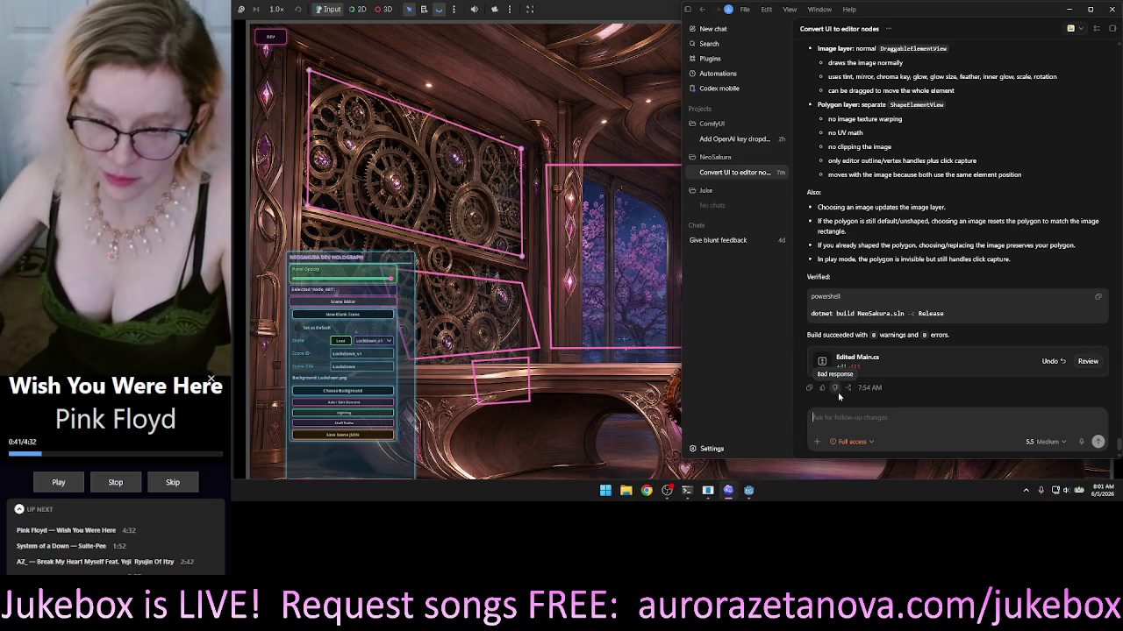
Voice-dictate a Codex follow-up that image and polygon drags barely move, then return to the game.
left_click(835, 417)
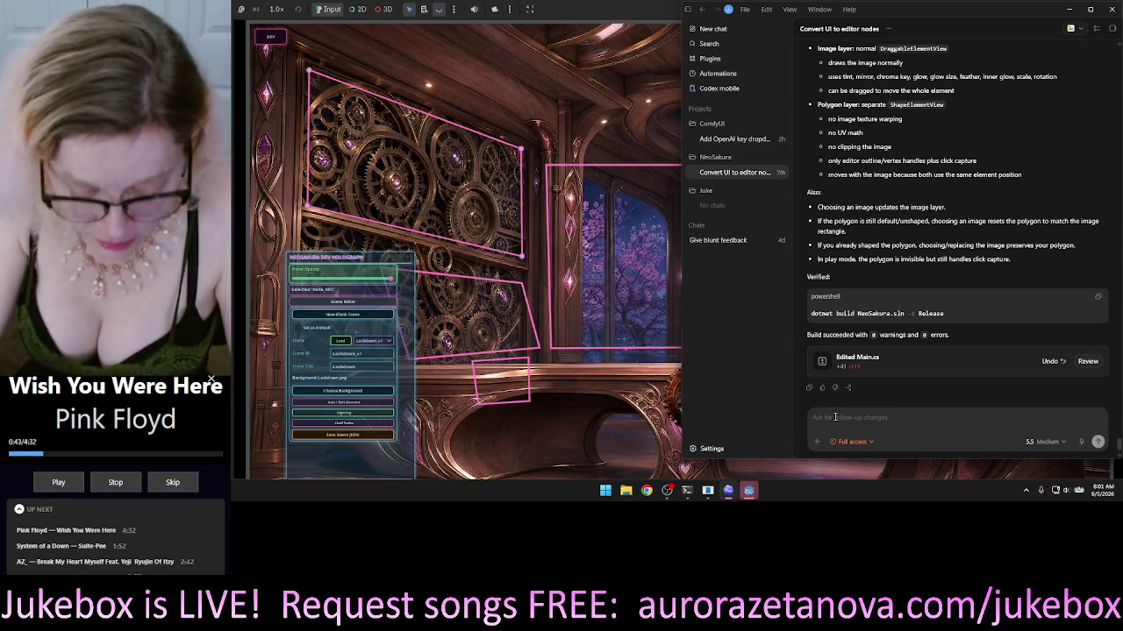
key("super+h")
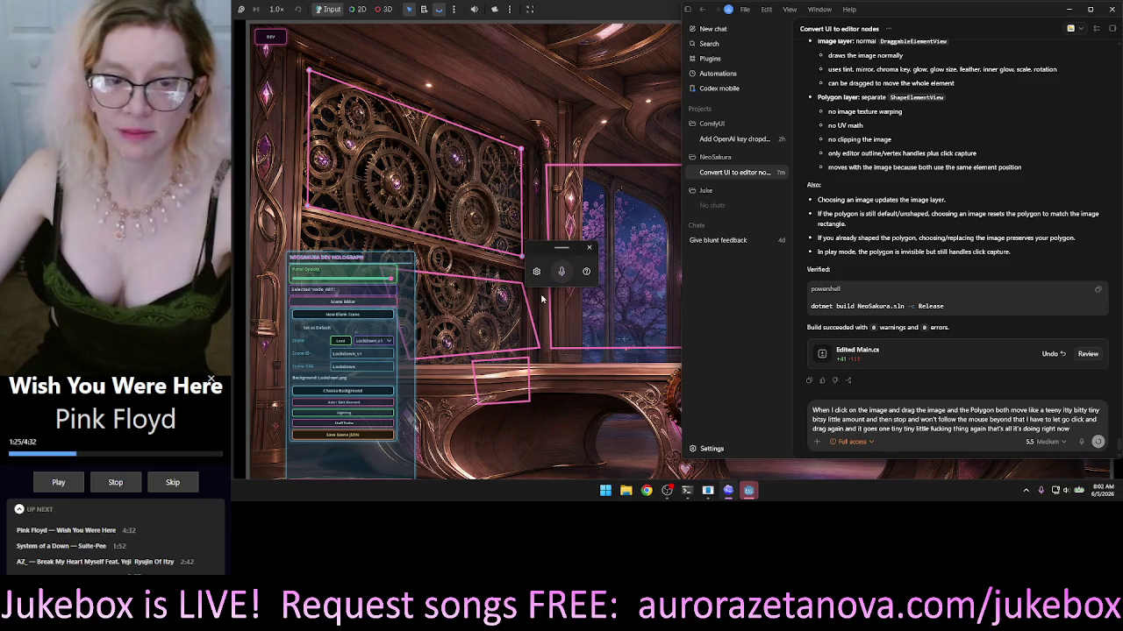
left_click(587, 248)
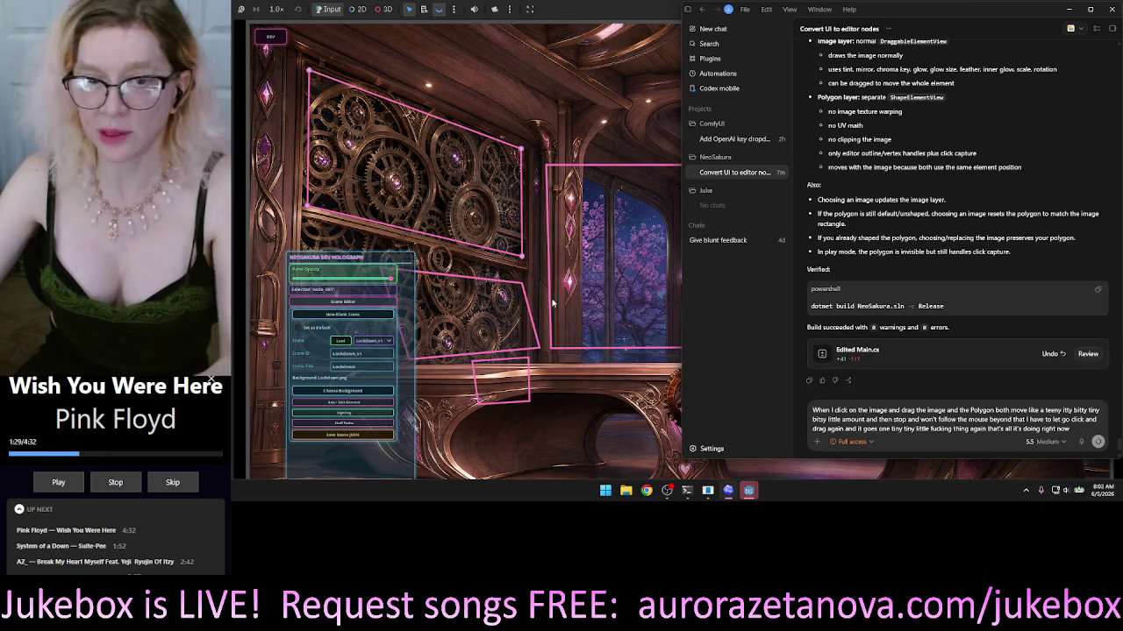
left_click(547, 114)
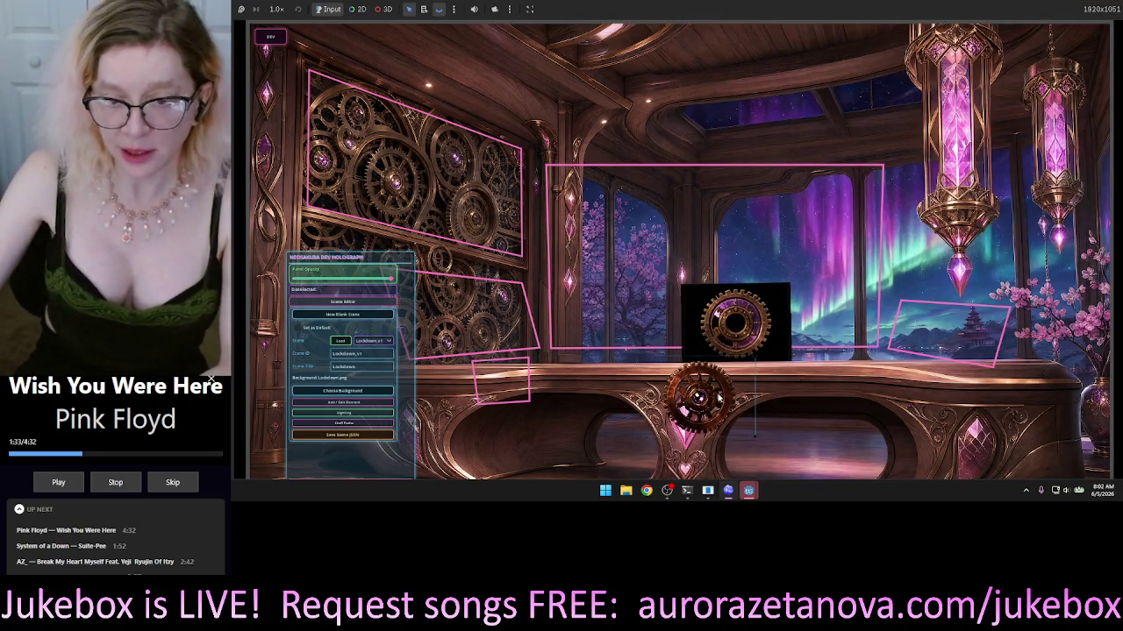
Select object_007, the small pink polygon at the front of the desk.
left_click(350, 404)
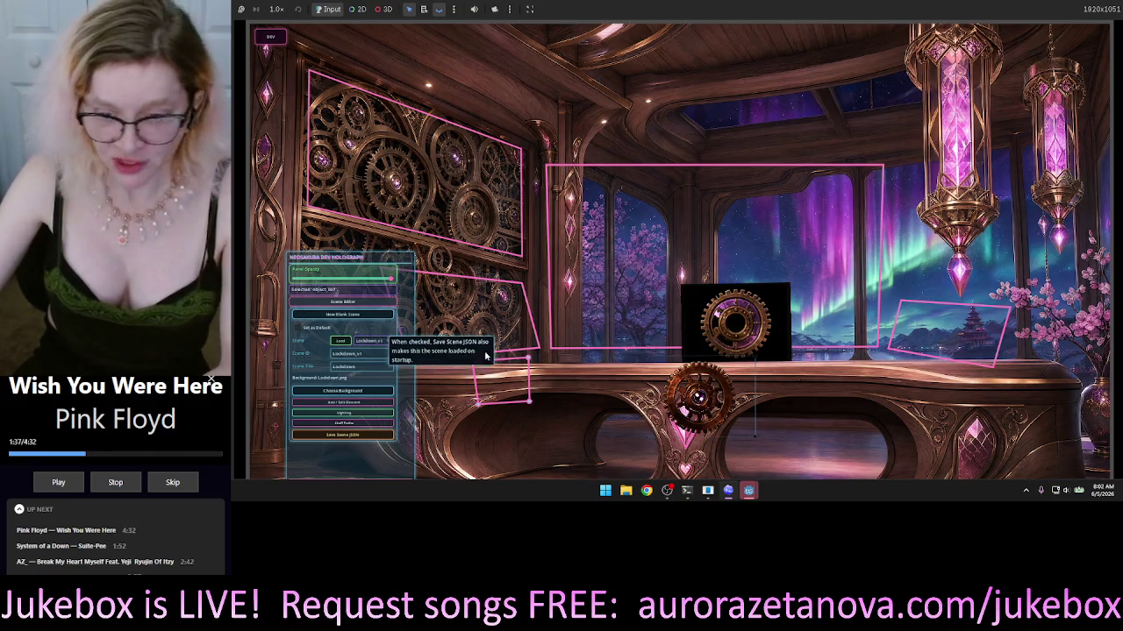
mouse_move(750, 494)
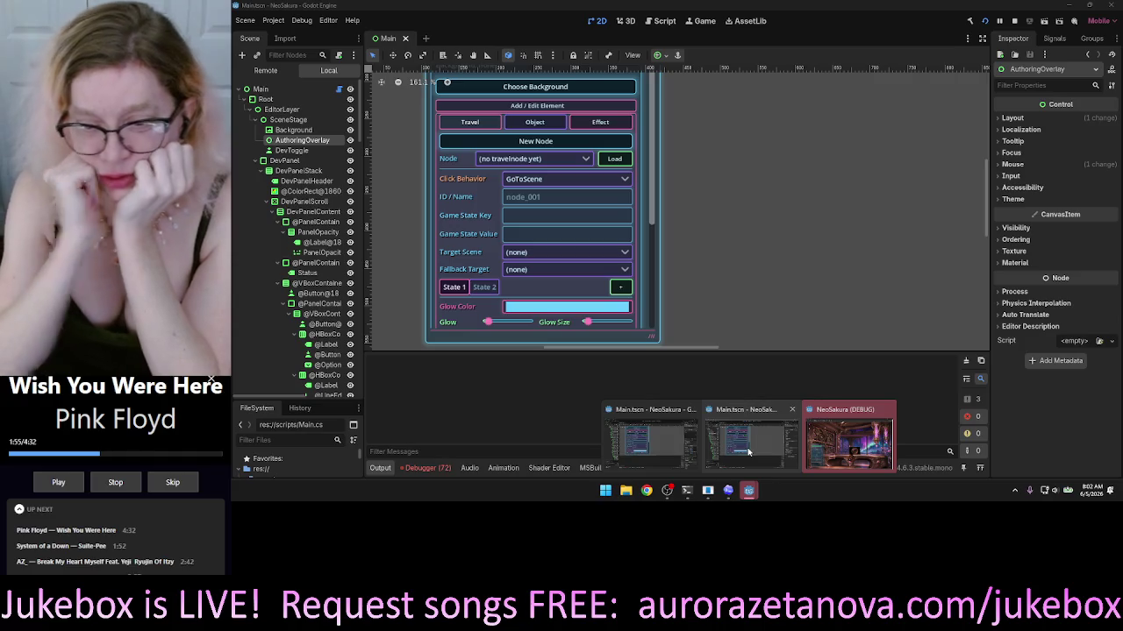
Bring the NeoSakura (DEBUG) window forward from the taskbar and close the Godot editor window.
mouse_move(800, 475)
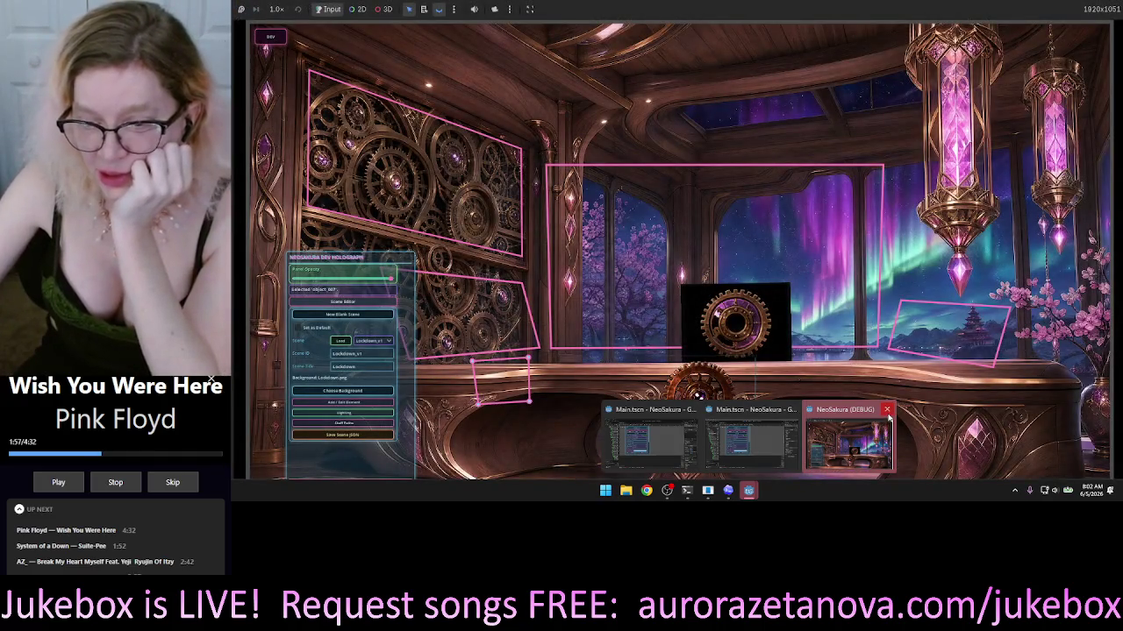
left_click(800, 475)
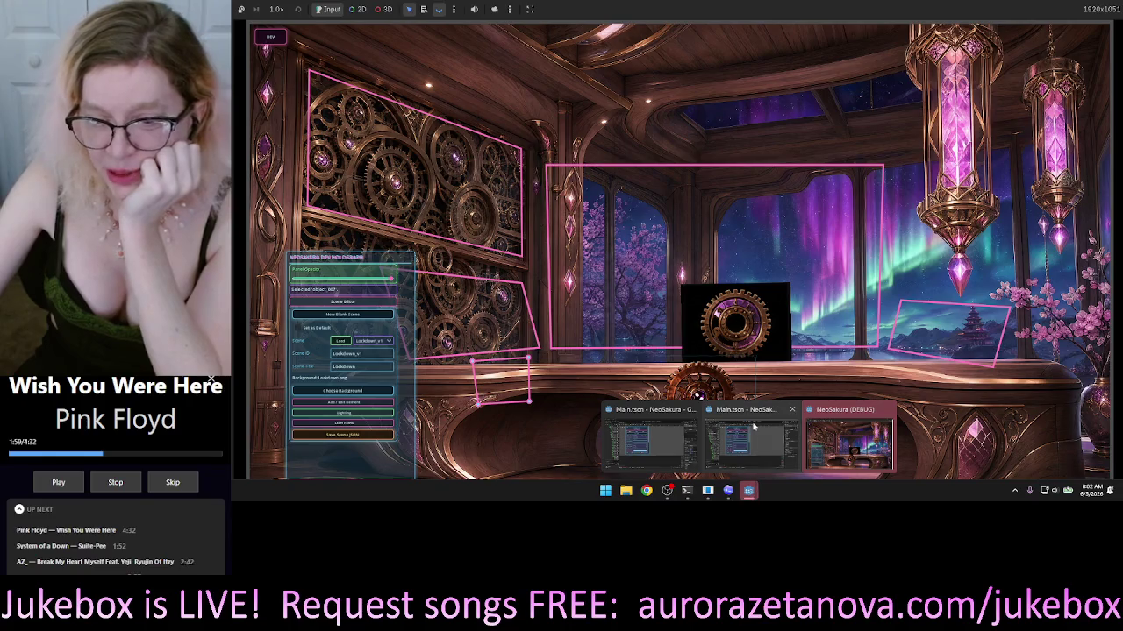
left_click(791, 411)
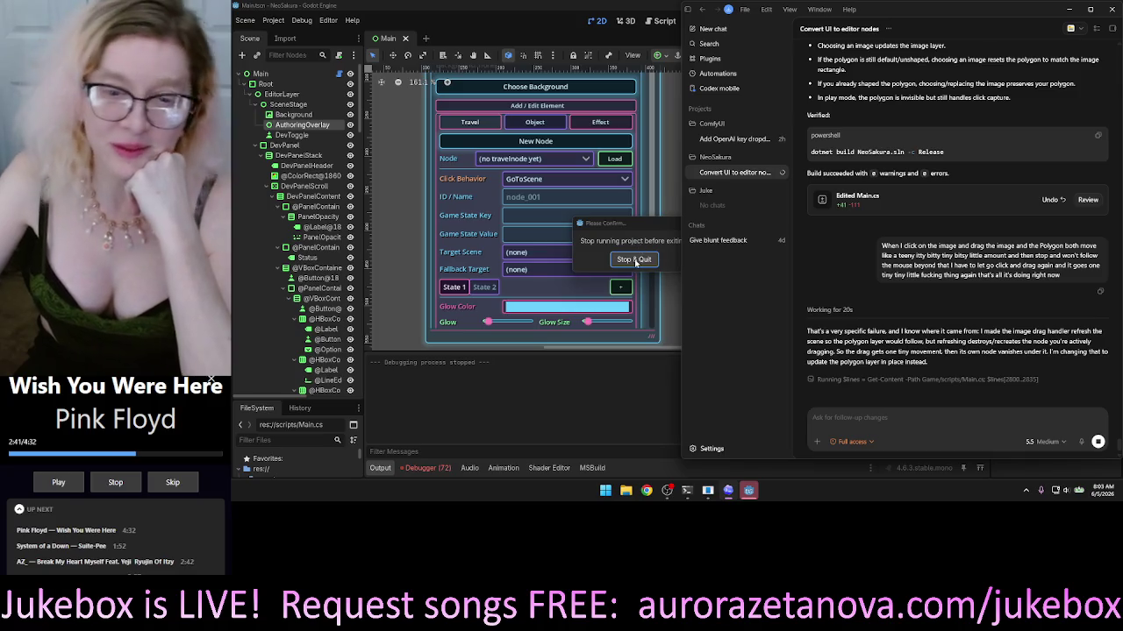
Confirm Stop & Quit in the Please Confirm dialog to end the game and exit Godot.
left_click(636, 260)
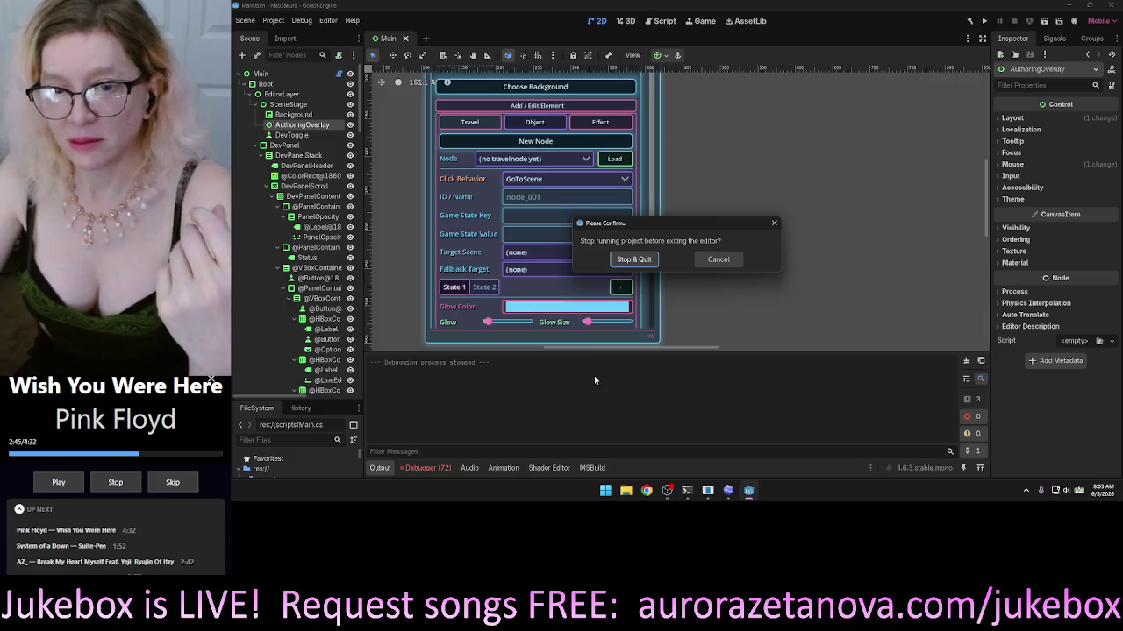
left_click(642, 260)
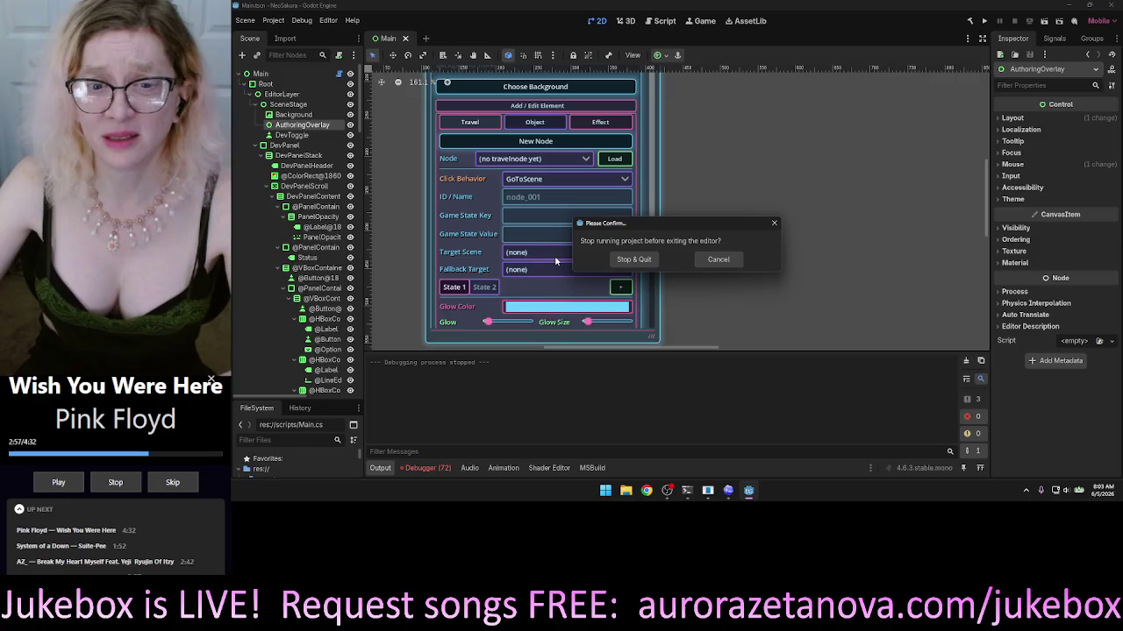
left_click(621, 260)
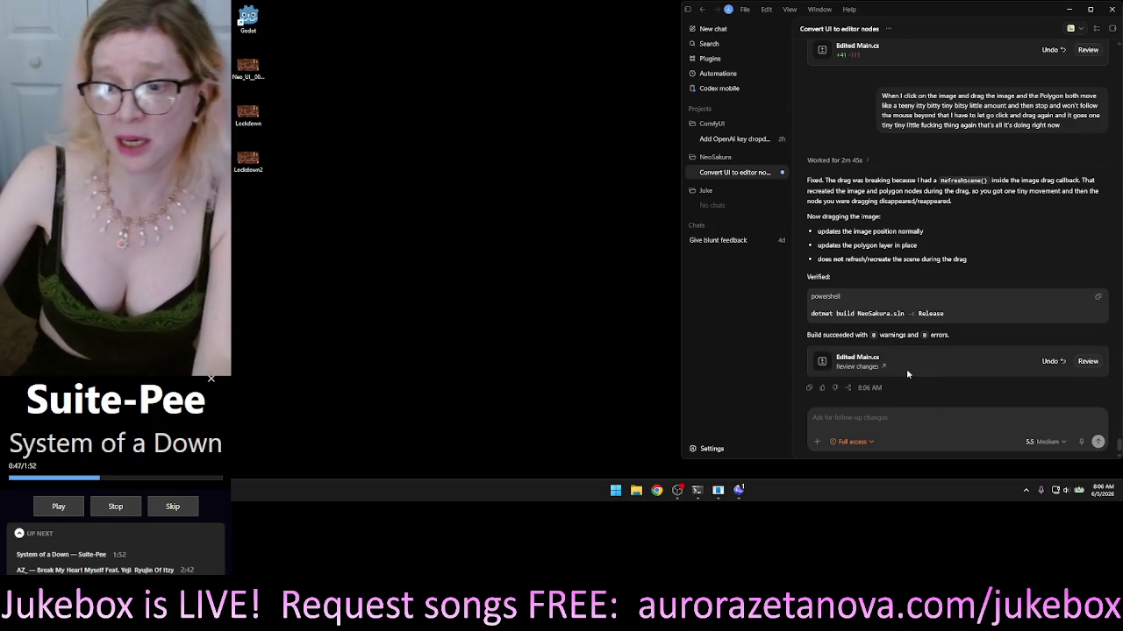
Launch Godot from the desktop icon and open the NeoSakura project from the Project Manager.
left_click(244, 17)
double_click(243, 18)
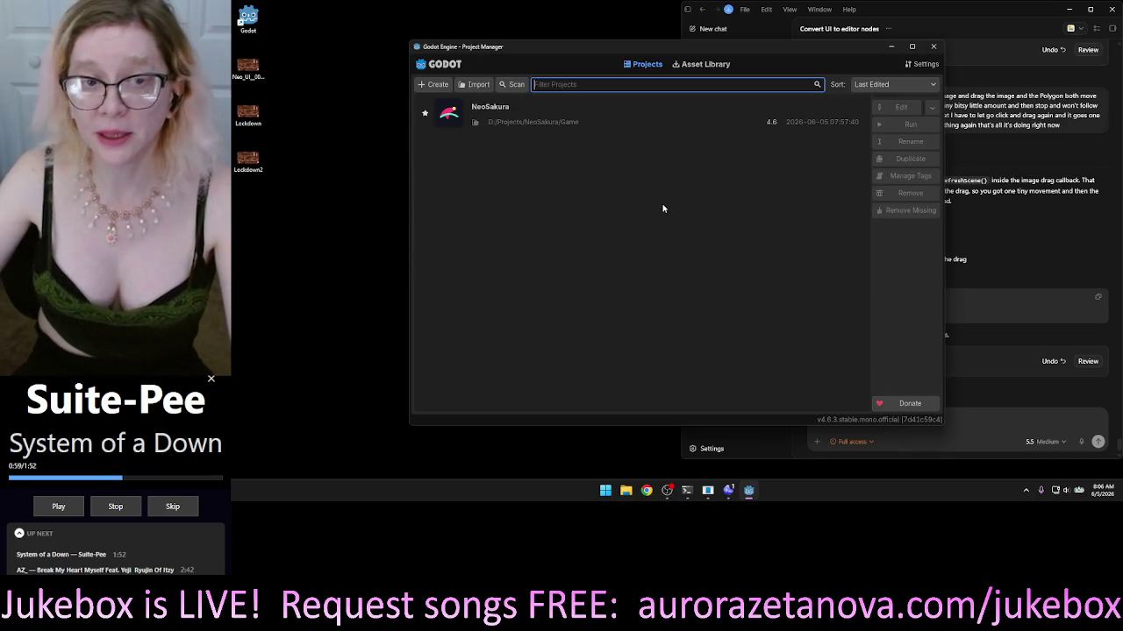
left_click(700, 113)
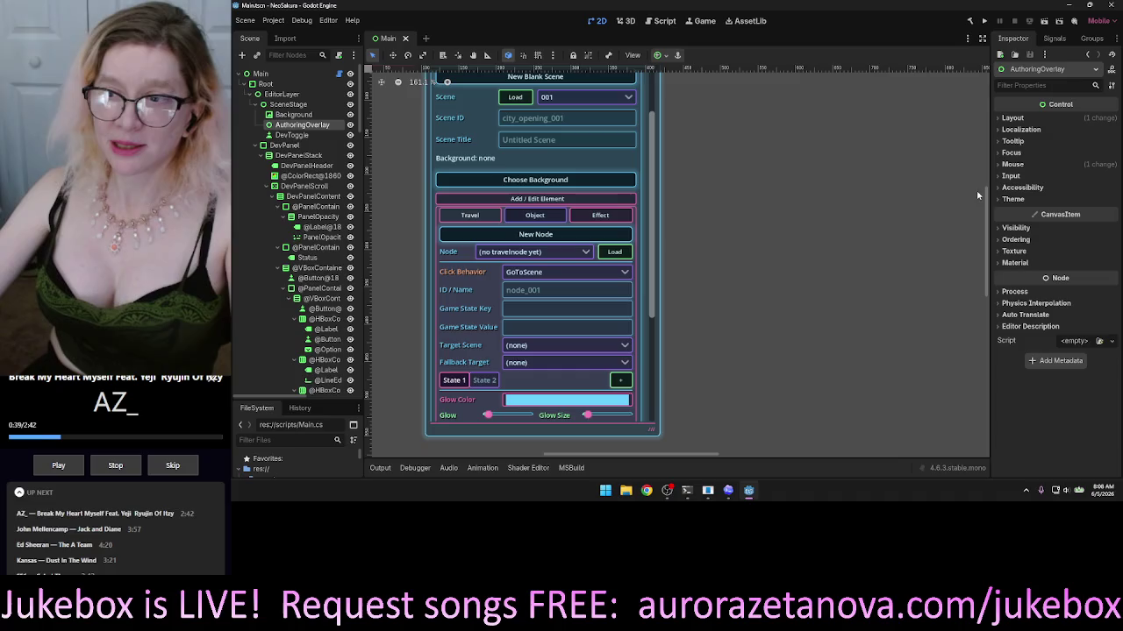
Scroll the 2D canvas so the full DEV holograph panel, title included, is in view.
scroll(986, 188, "up", 2)
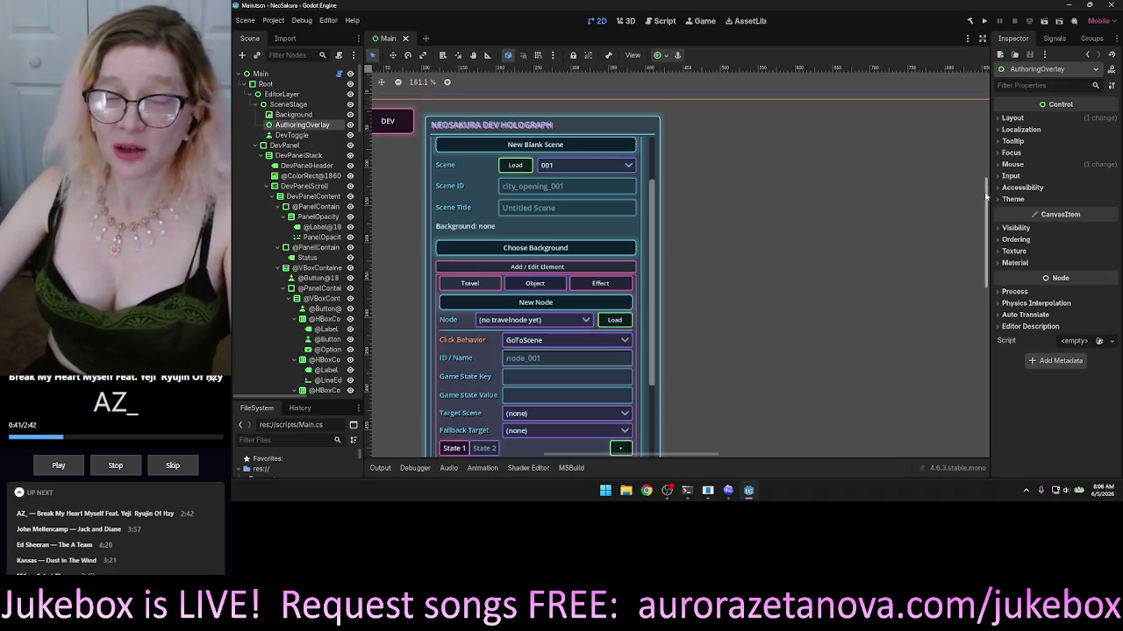
scroll(825, 232, "down", 2)
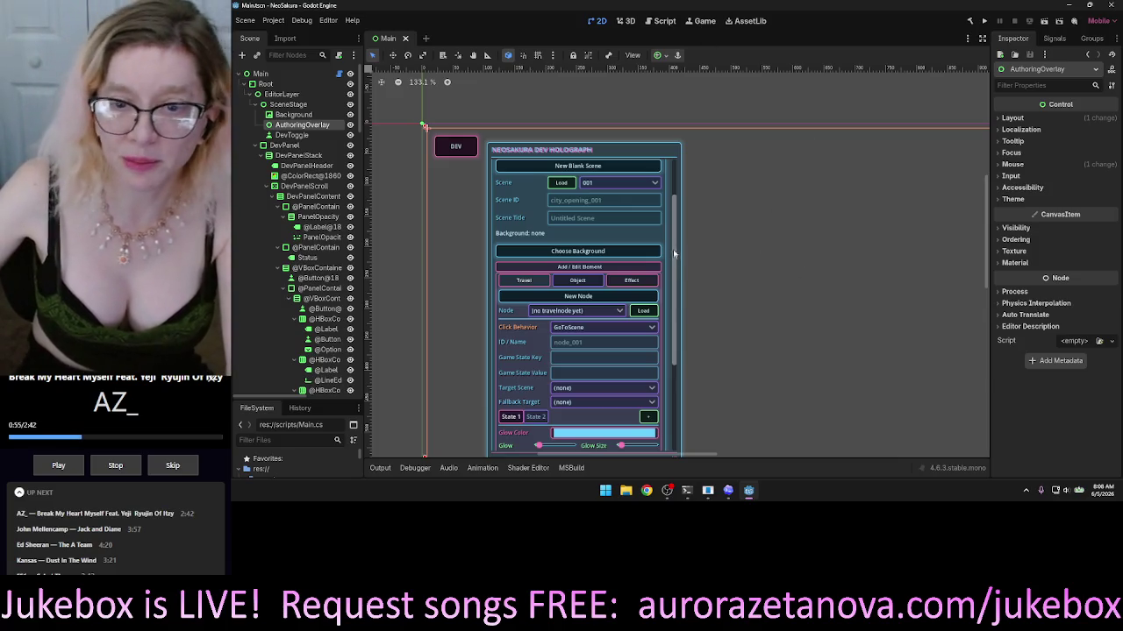
left_click(762, 301)
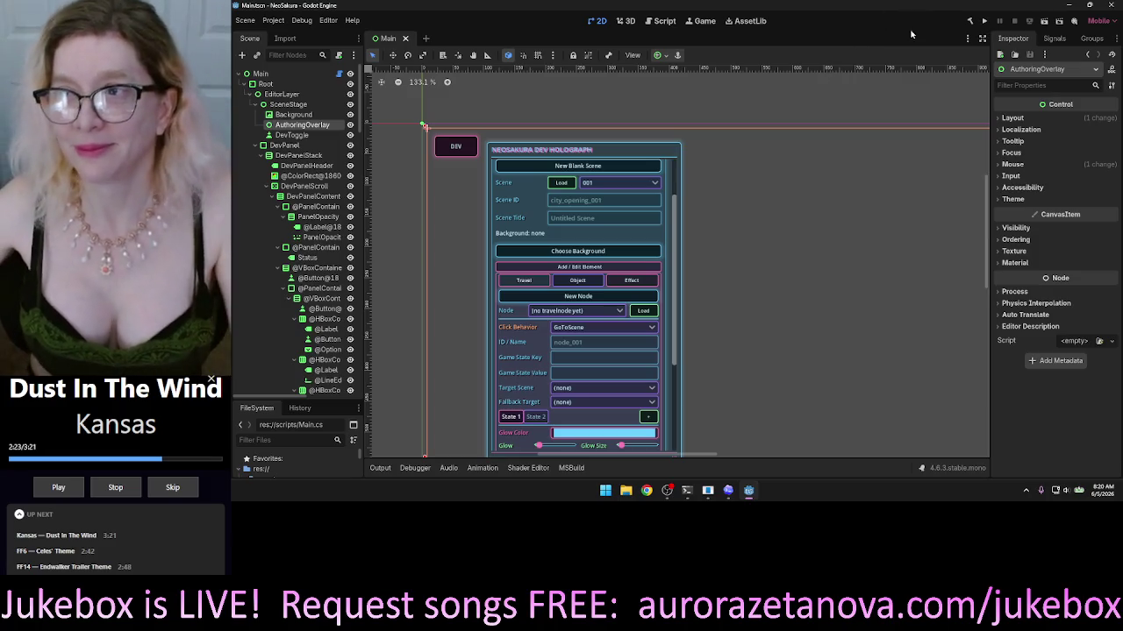
Zoom out and pan the 2D canvas to recenter the dev holograph panel.
scroll(751, 216, "down", 4)
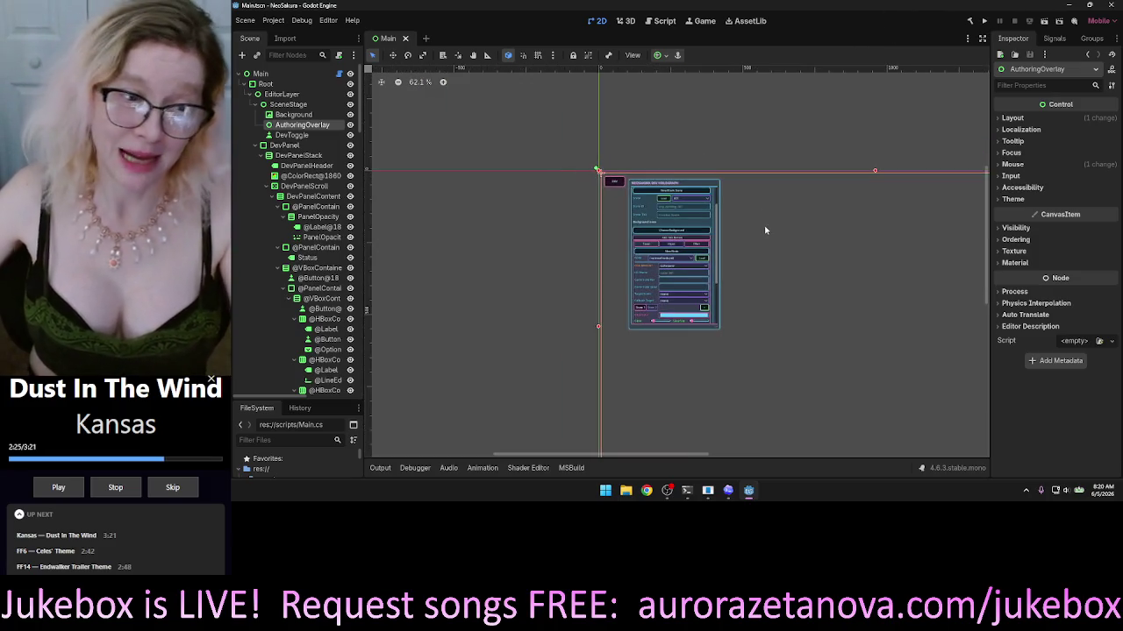
left_click_drag(792, 248, 729, 248)
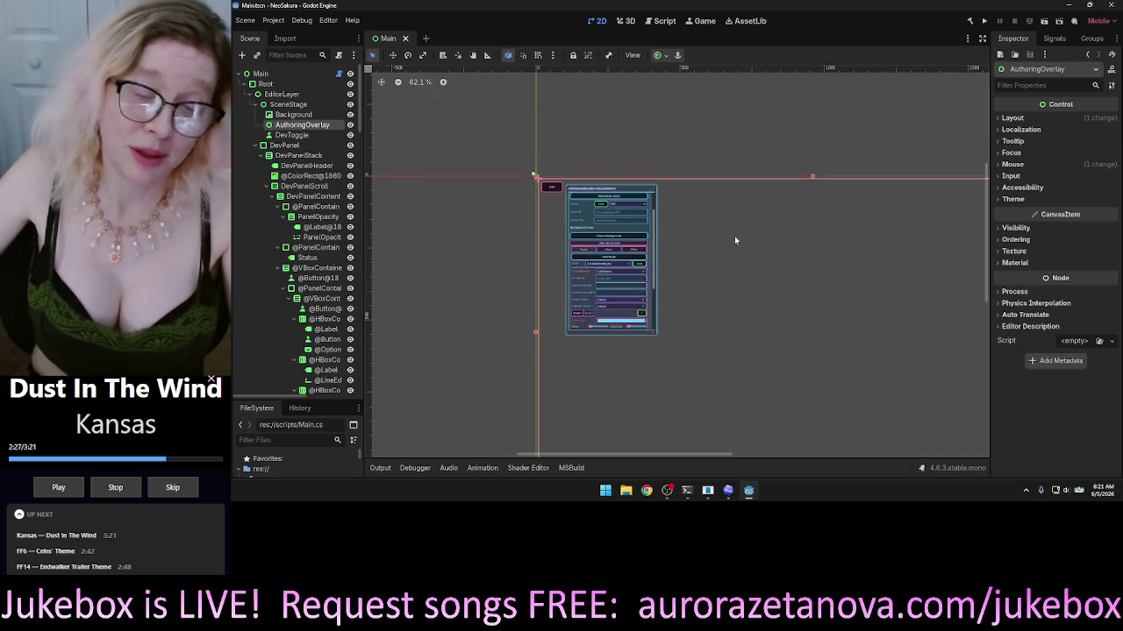
scroll(741, 251, "down", 1)
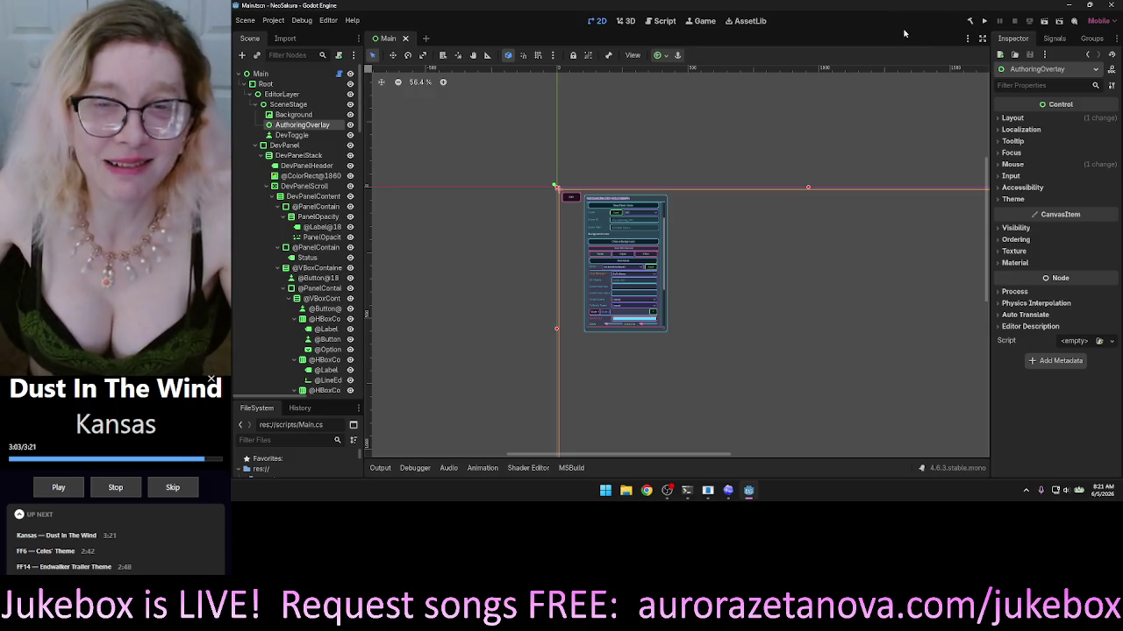
Run NeoSakura and wait for the build to show the steampunk room with aurora windows.
left_click(984, 21)
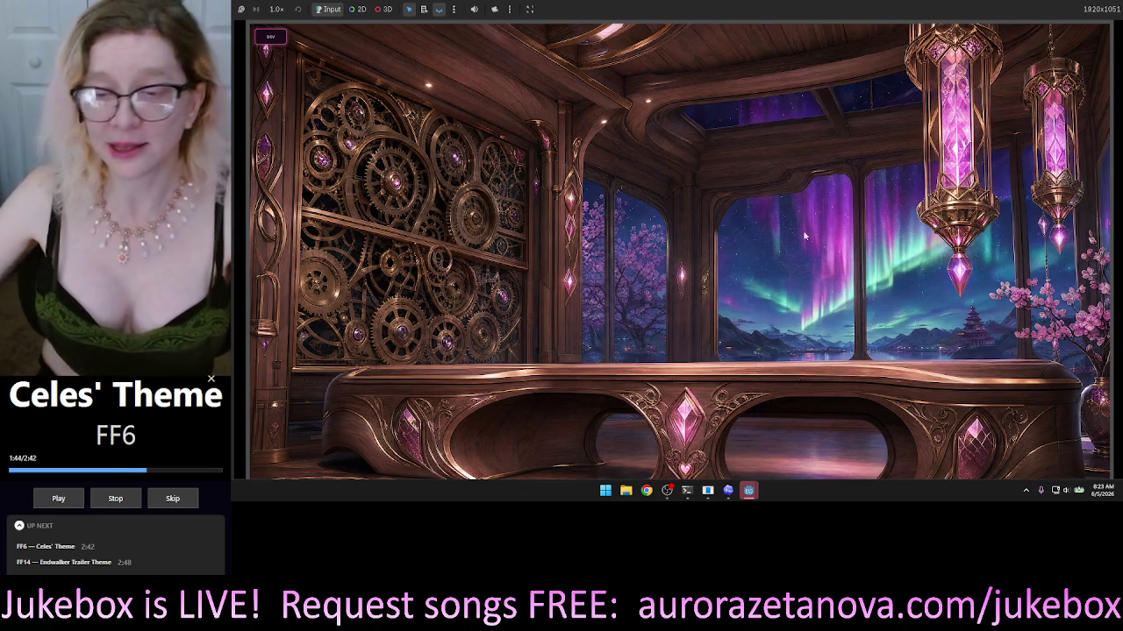
mouse_move(739, 493)
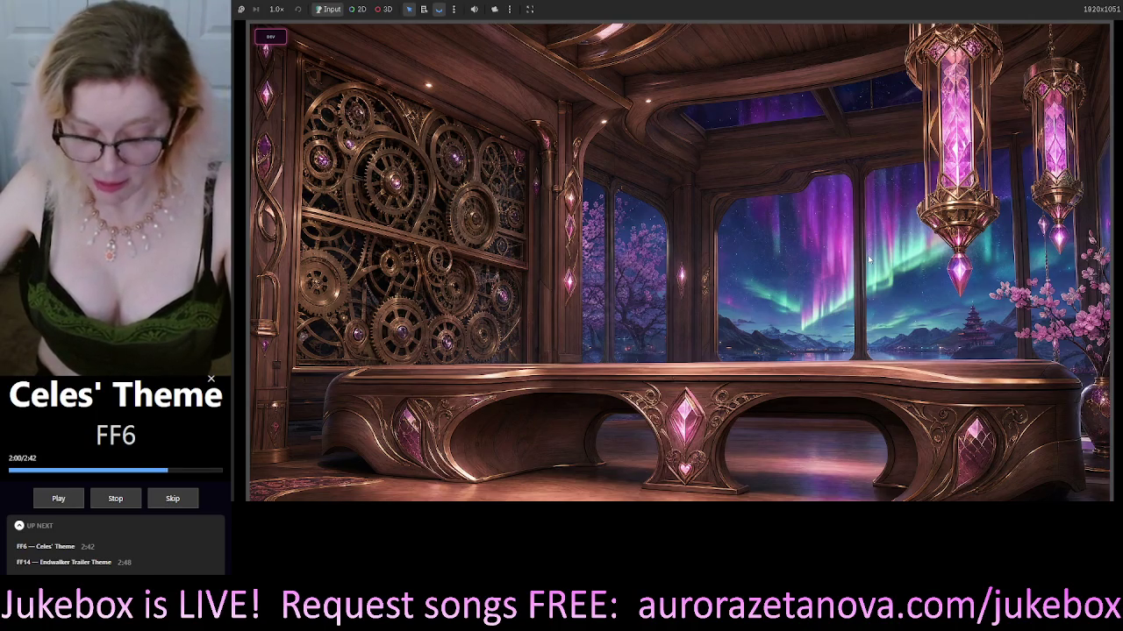
Show the DEV holograph with its pink click-region outlines, and shorten the game window to reveal the taskbar.
left_click(271, 39)
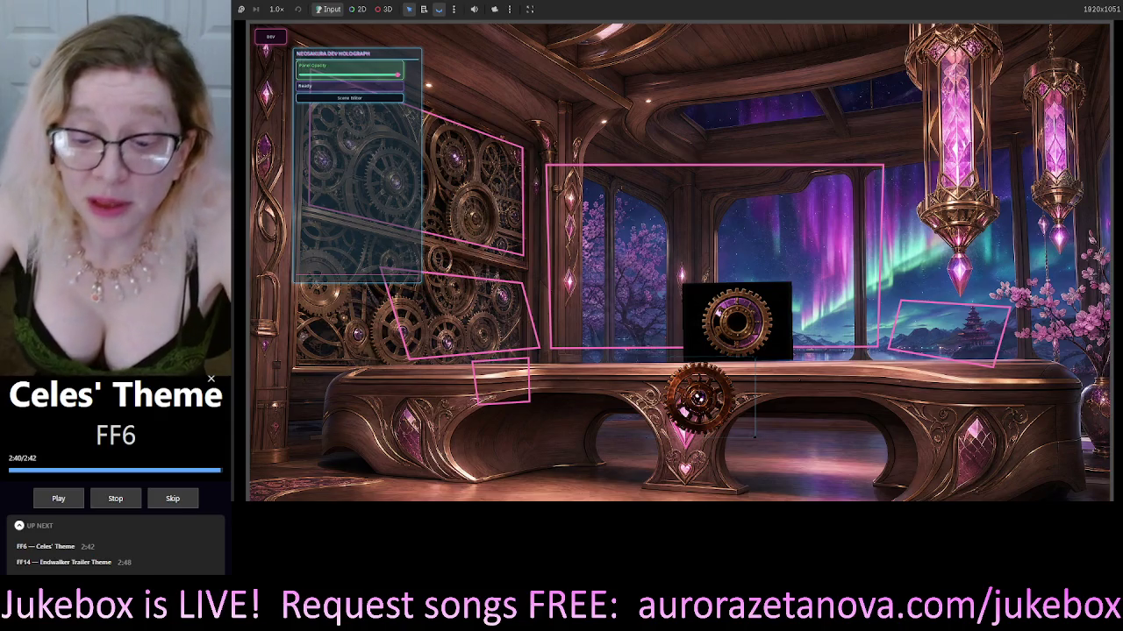
mouse_move(839, 501)
left_mouse_down()
mouse_move(839, 465)
mouse_move(840, 483)
left_mouse_up()
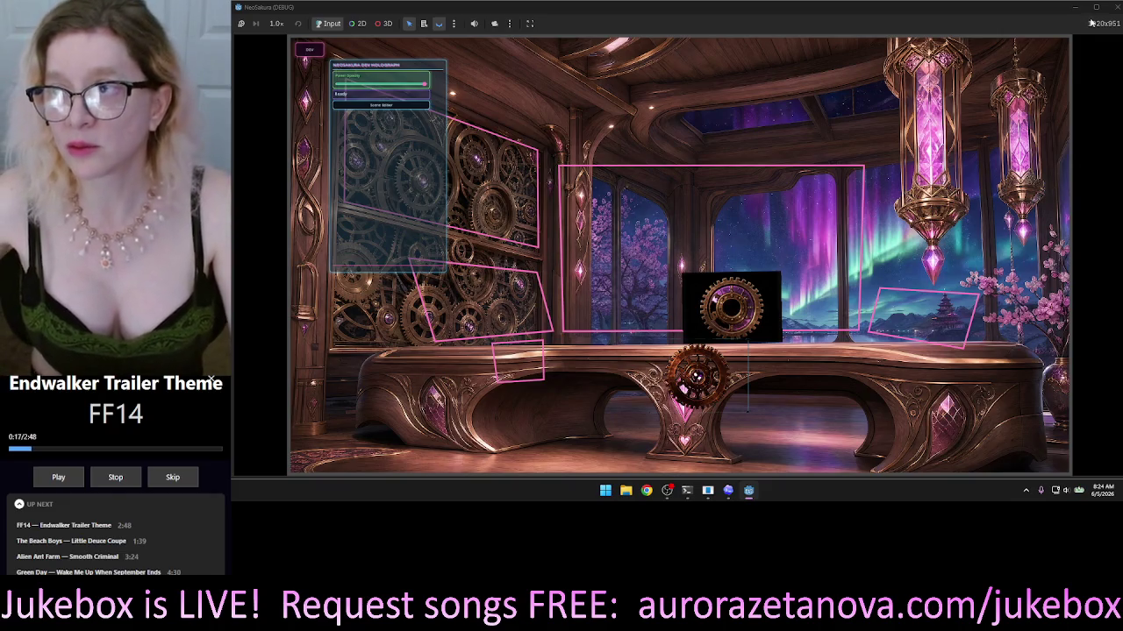
Maximize the NeoSakura game window, then bring the Codex chat to the front.
left_click(1096, 7)
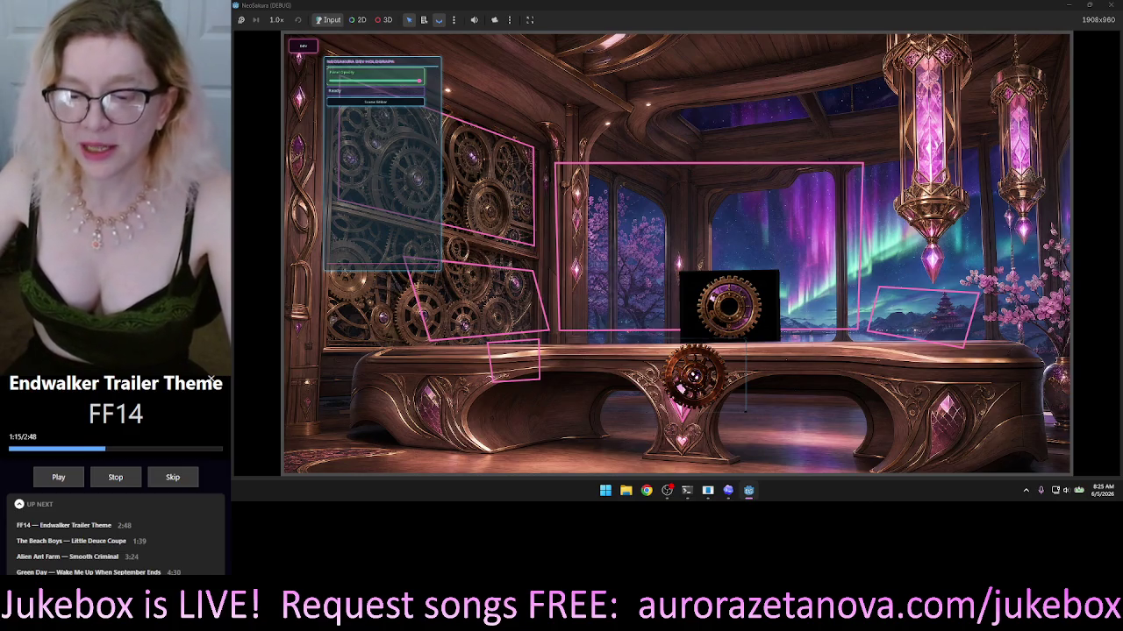
left_click(728, 490)
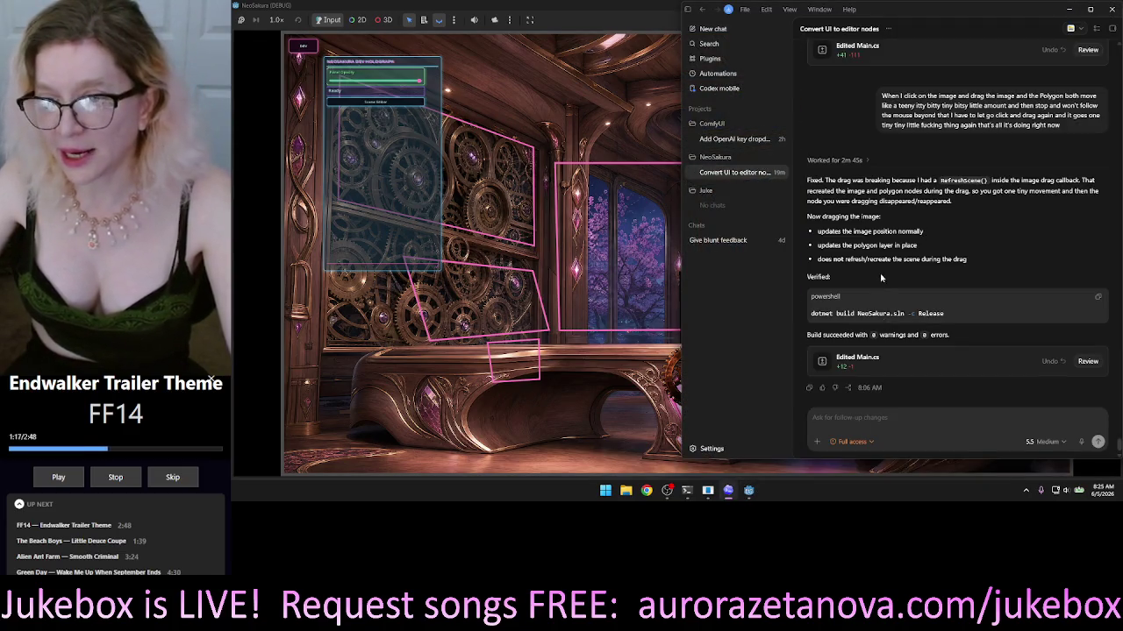
Return to the game, open the Scene Editor controls, and select the upper-left and window quads.
left_click(505, 114)
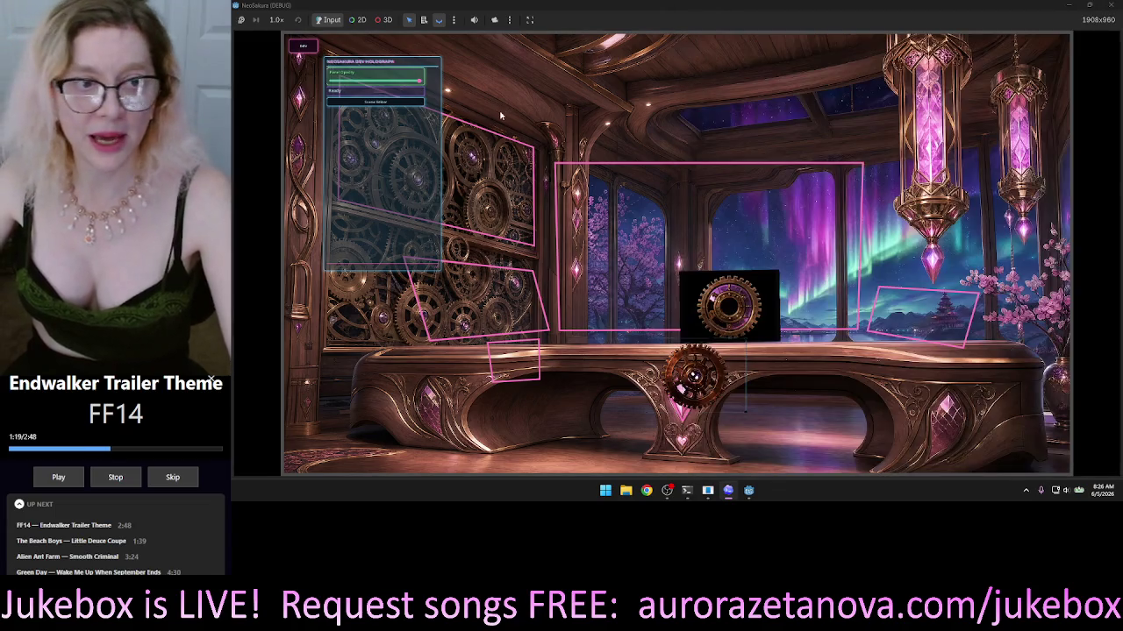
left_click(405, 103)
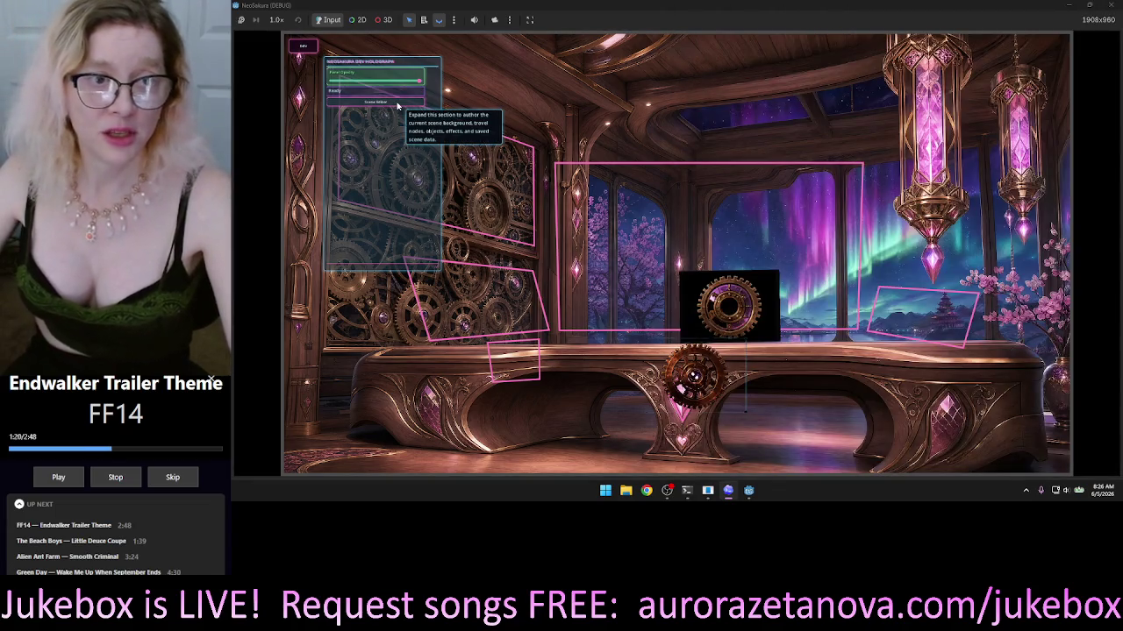
left_click(732, 321)
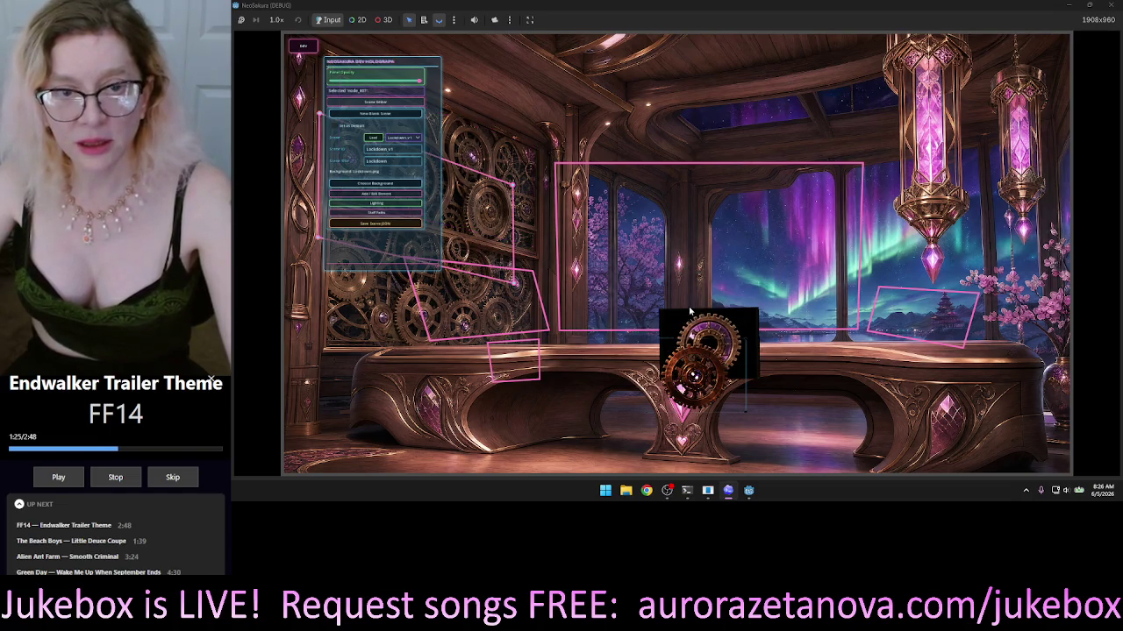
left_click(699, 305)
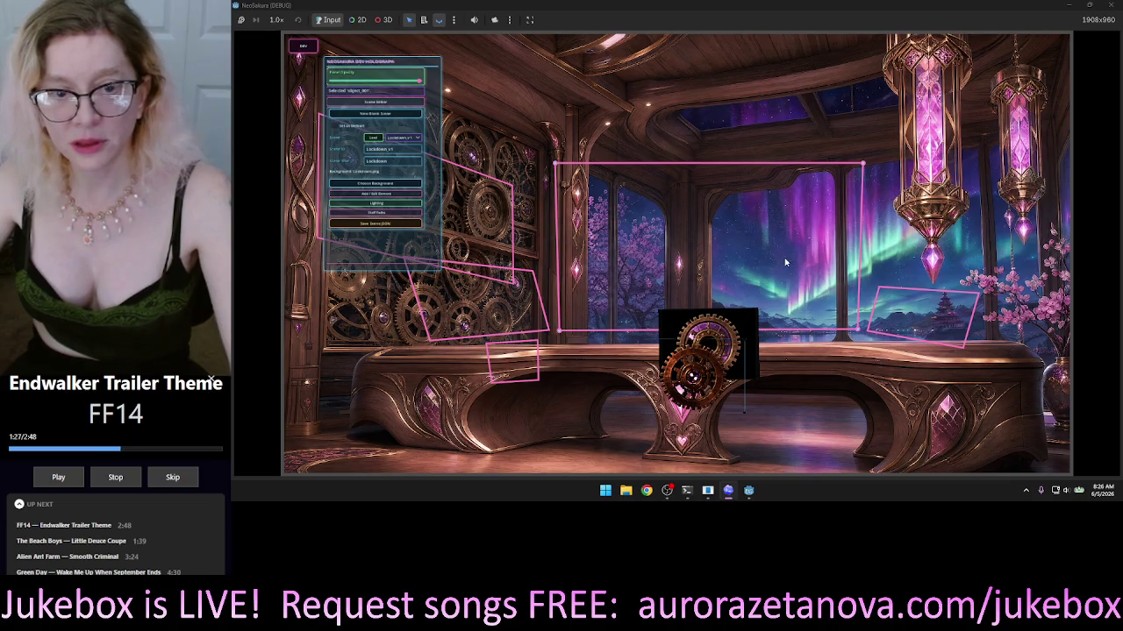
Drag the gear image box above the bench and move the holograph panel off the gear wall.
mouse_move(718, 362)
left_mouse_down()
mouse_move(707, 317)
mouse_move(744, 243)
left_mouse_up()
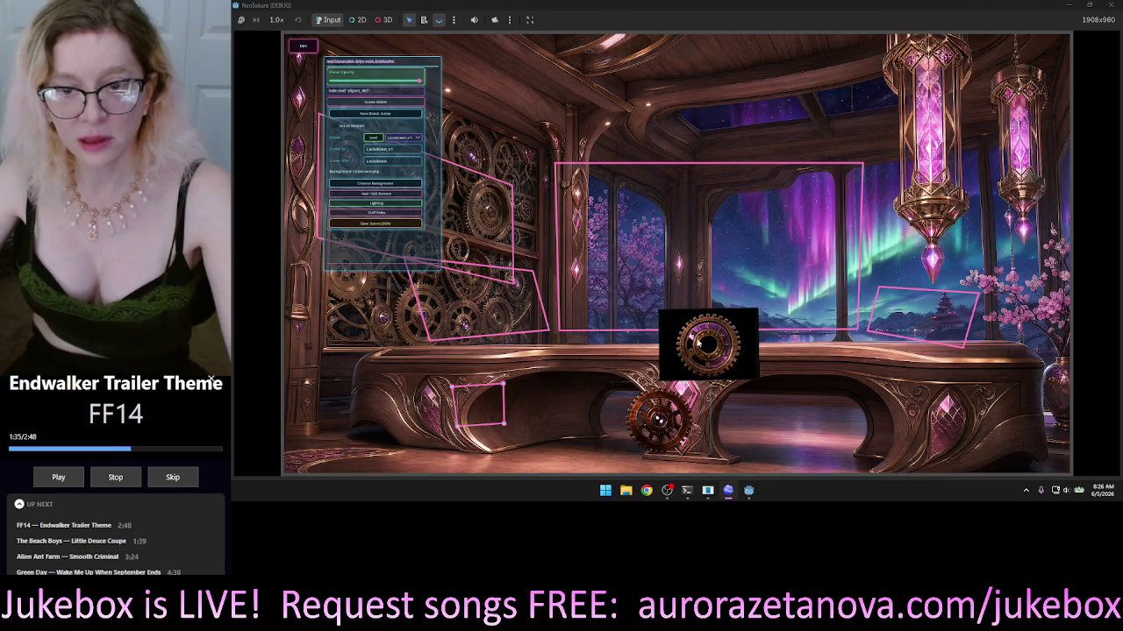
mouse_move(707, 340)
left_mouse_down()
mouse_move(746, 324)
mouse_move(793, 259)
mouse_move(773, 287)
mouse_move(683, 292)
mouse_move(719, 311)
left_mouse_up()
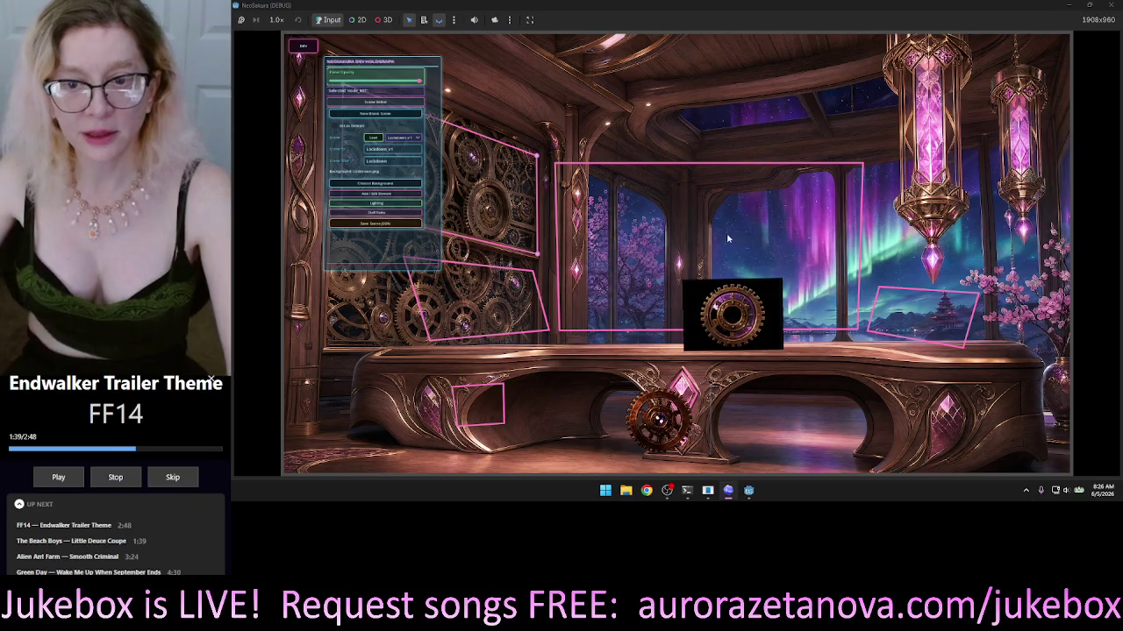
left_click(427, 67)
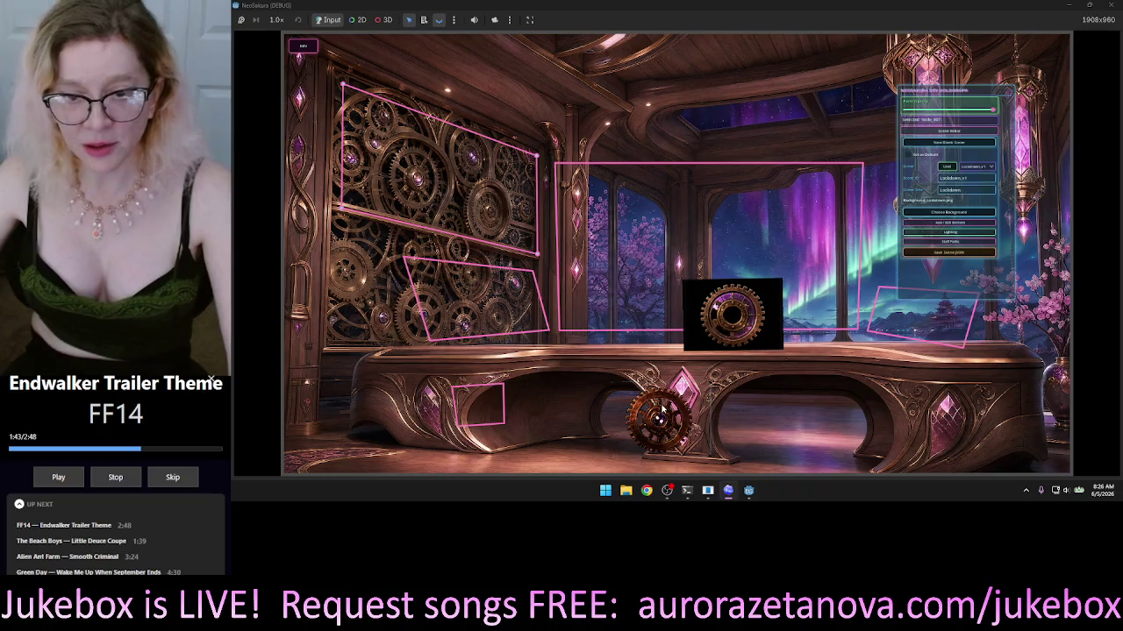
Move the desk gear to the ceiling, reshape its pink quad around it, and put the black gear box on the gear wall.
mouse_move(643, 410)
left_mouse_down()
mouse_move(706, 390)
mouse_move(682, 399)
mouse_move(663, 341)
mouse_move(686, 221)
mouse_move(745, 139)
mouse_move(748, 115)
mouse_move(735, 100)
left_mouse_up()
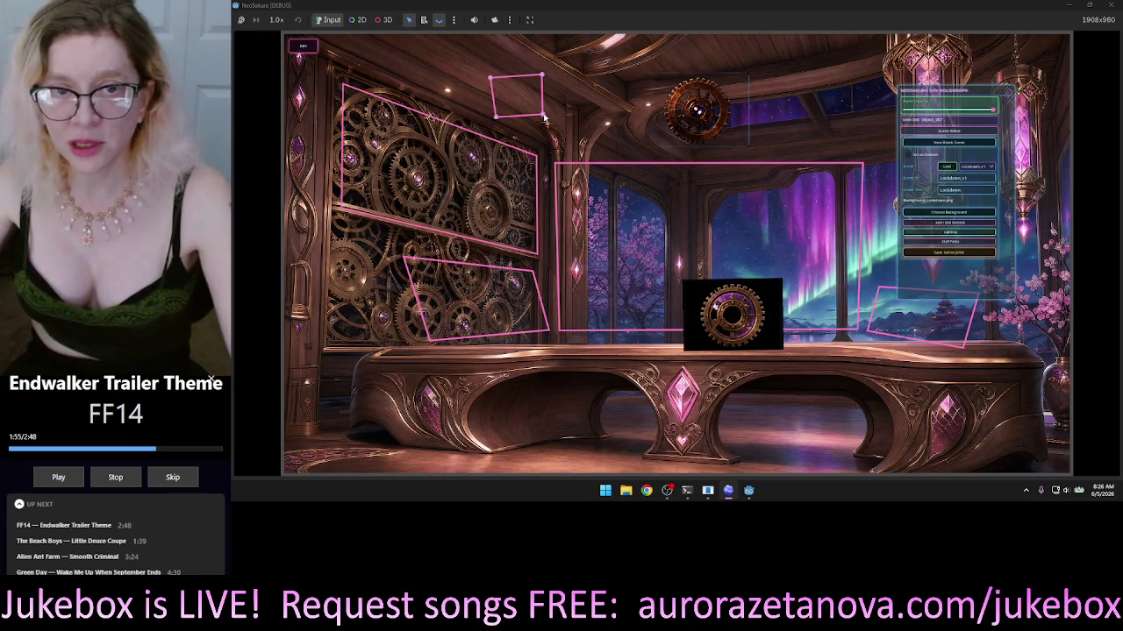
left_click_drag(544, 117, 730, 136)
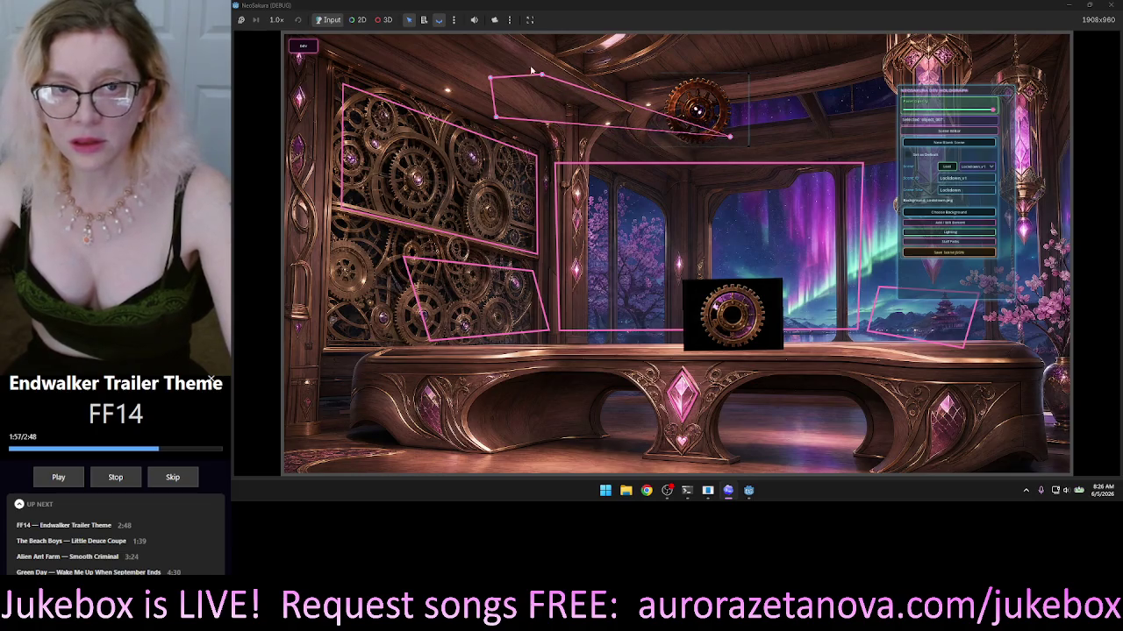
mouse_move(542, 75)
left_mouse_down()
mouse_move(754, 77)
mouse_move(735, 77)
left_mouse_up()
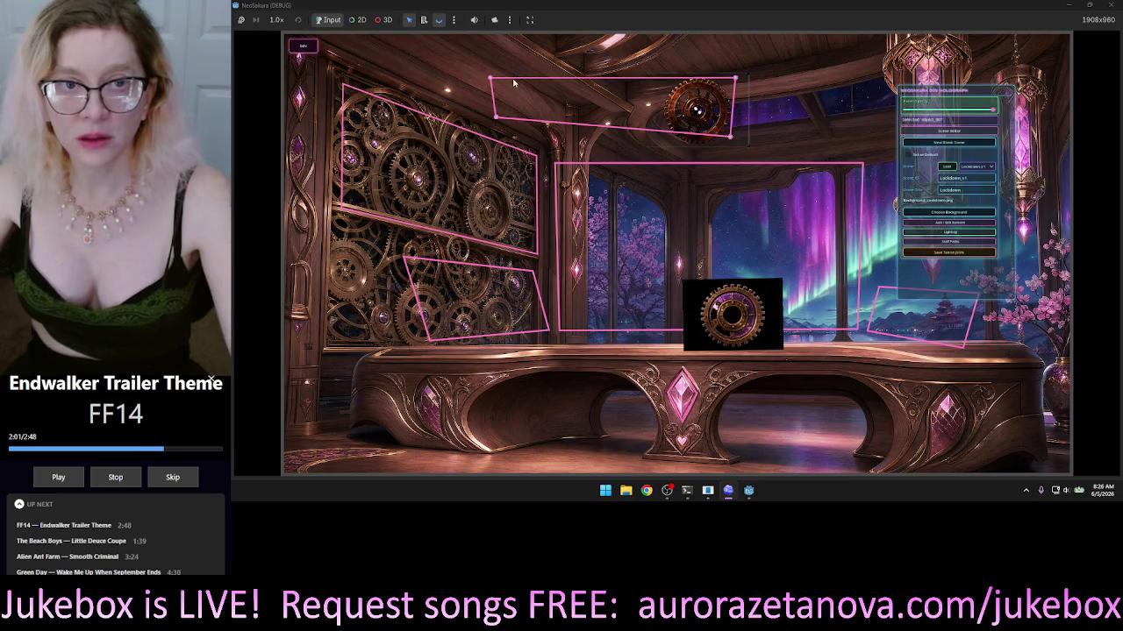
mouse_move(492, 81)
left_mouse_down()
mouse_move(498, 125)
mouse_move(530, 111)
mouse_move(497, 121)
mouse_move(661, 117)
left_mouse_up()
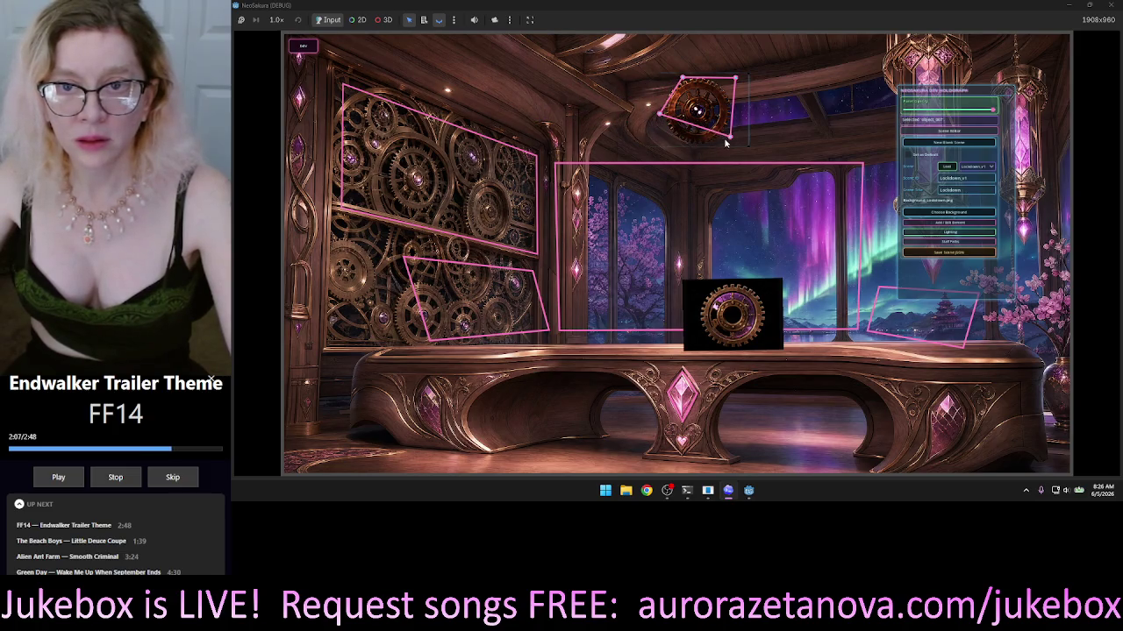
left_click_drag(726, 141, 720, 174)
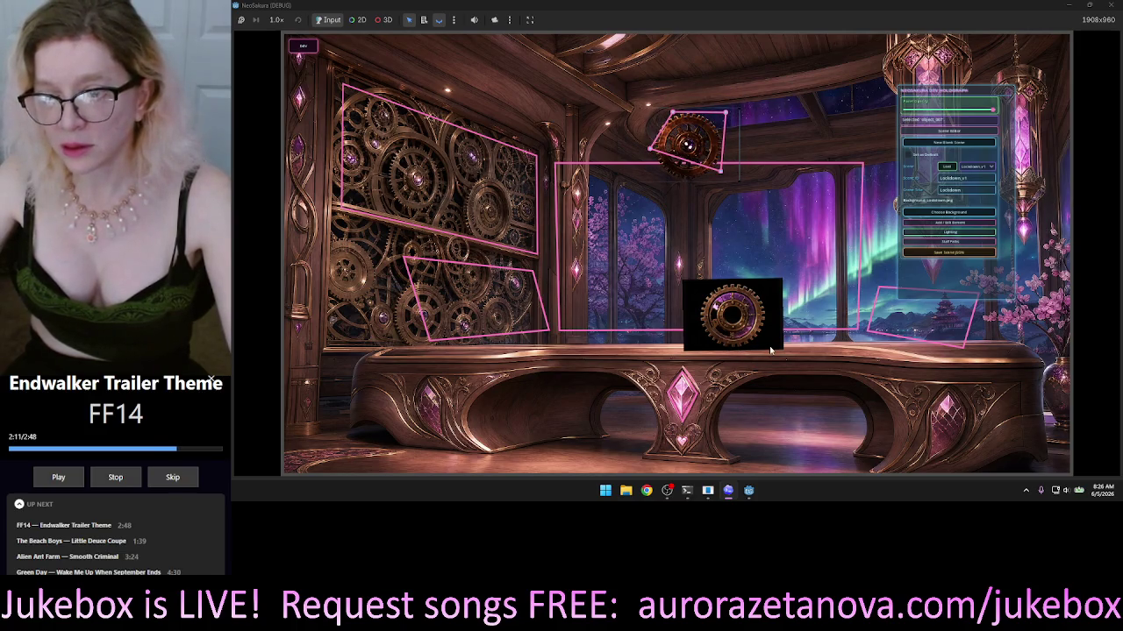
left_click(807, 91)
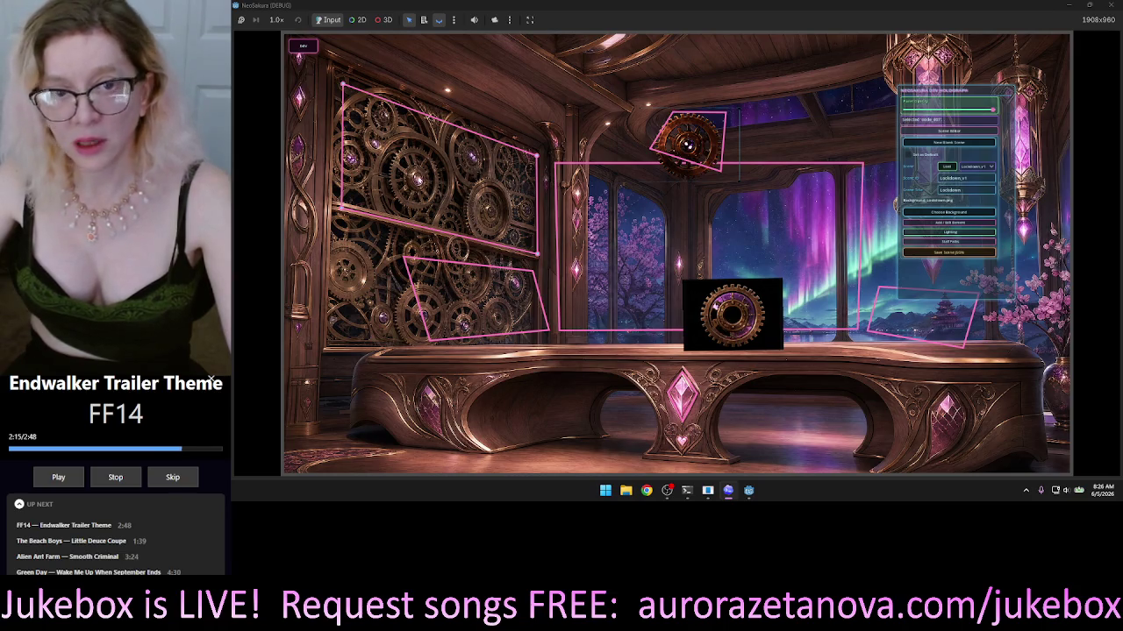
left_click(419, 180)
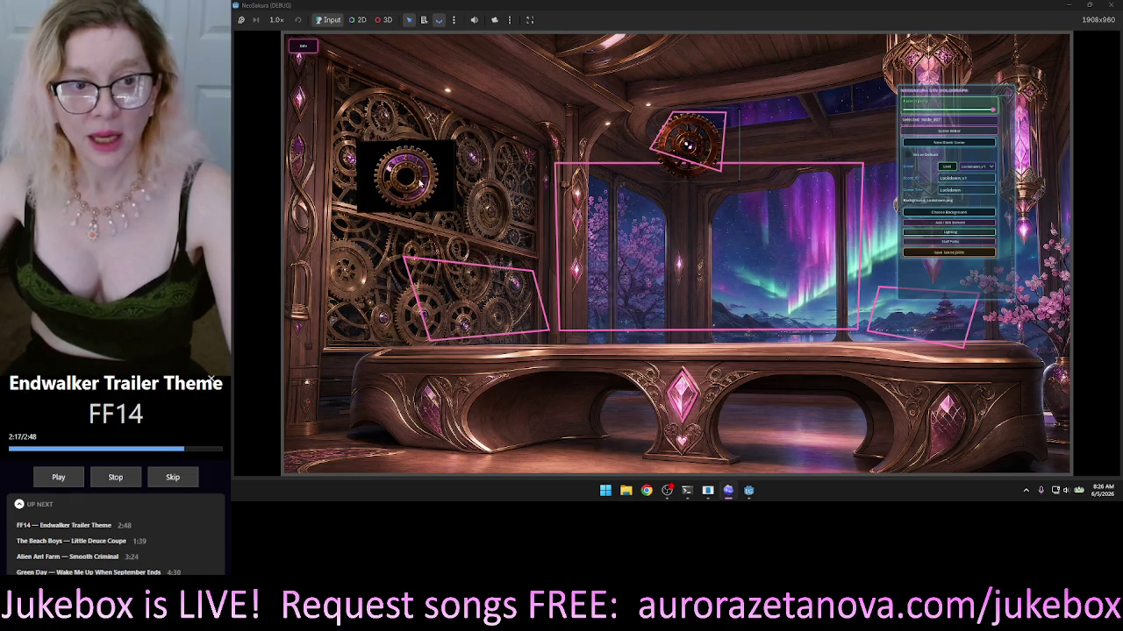
Drag the black gear box back to the desk centre and nudge the ceiling gear down-right.
mouse_move(482, 201)
left_mouse_down()
mouse_move(694, 377)
mouse_move(863, 369)
mouse_move(787, 380)
left_mouse_up()
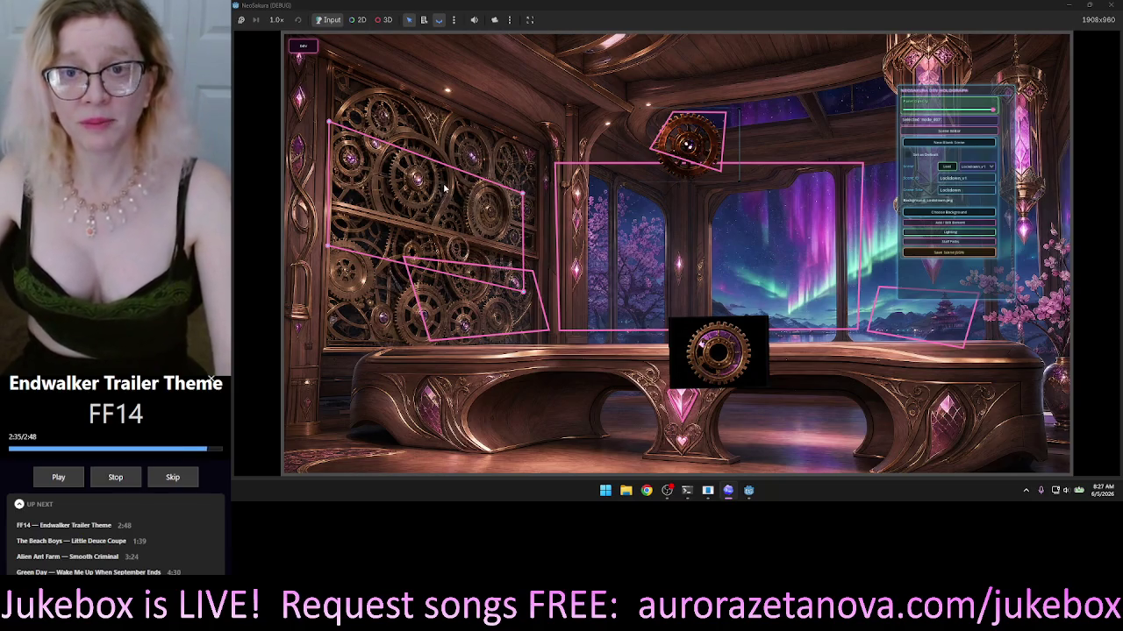
left_click(712, 118)
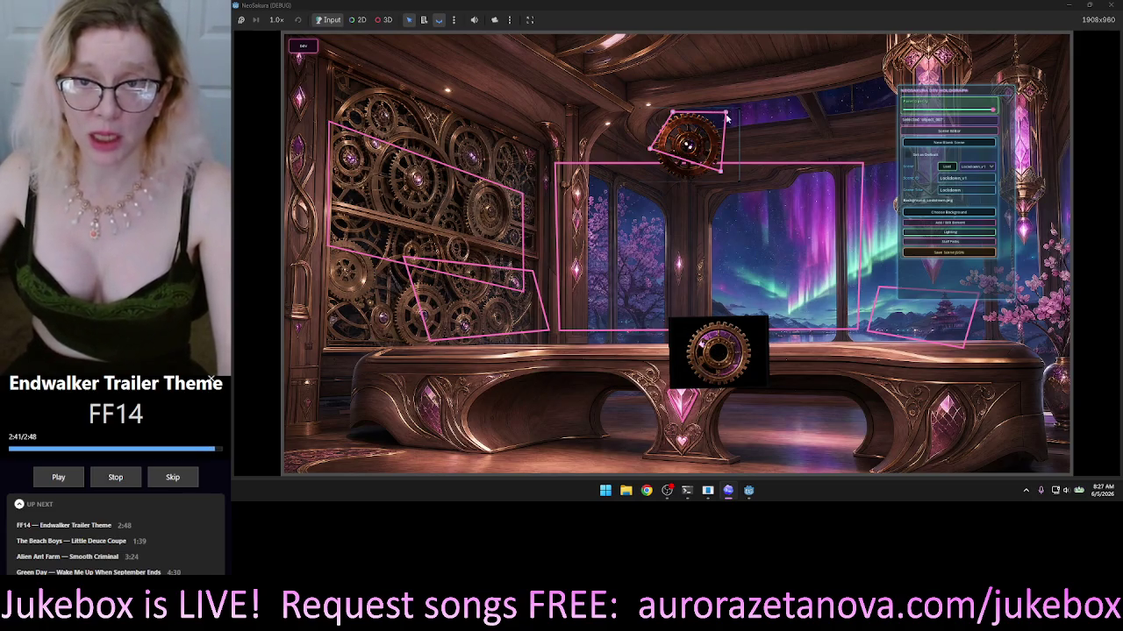
mouse_move(731, 123)
left_mouse_down()
mouse_move(776, 189)
mouse_move(763, 133)
left_mouse_up()
Zoom in on the ceiling gear, open Add/Edit Element, and view the Object then Travel fields.
scroll(763, 131, "up", 5)
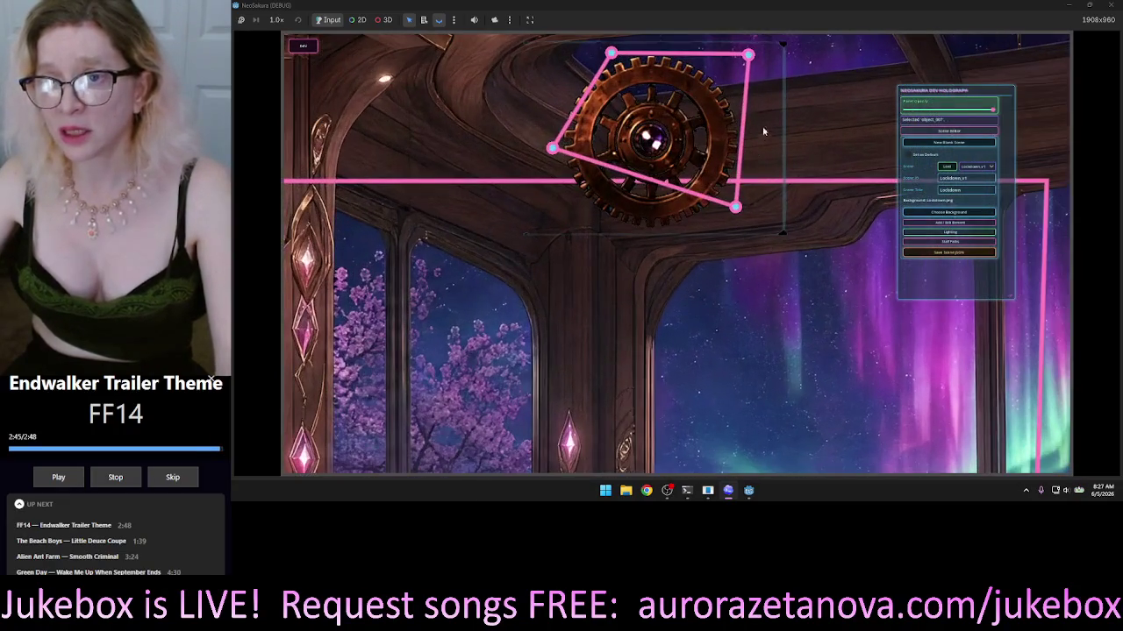
scroll(834, 112, "up", 3)
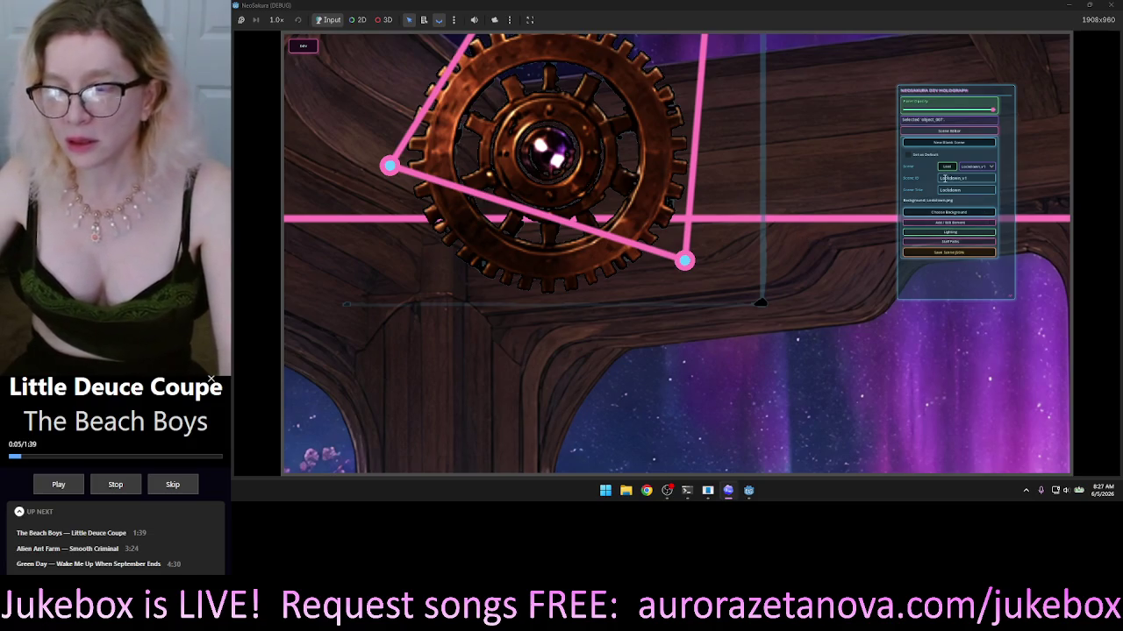
left_click(938, 222)
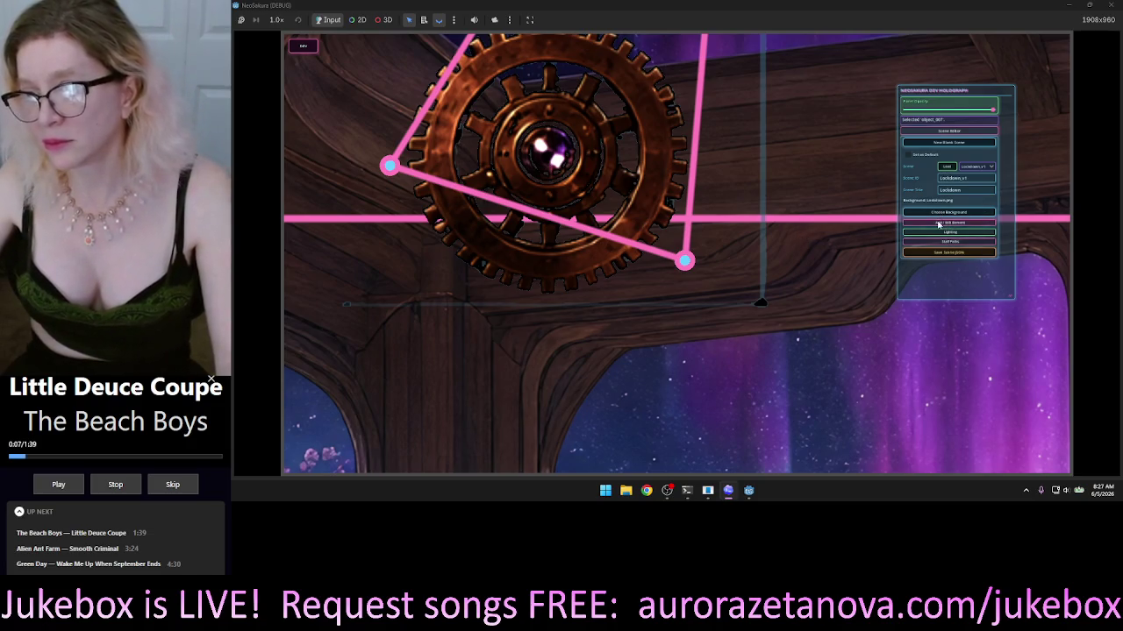
scroll(956, 232, "down", 2)
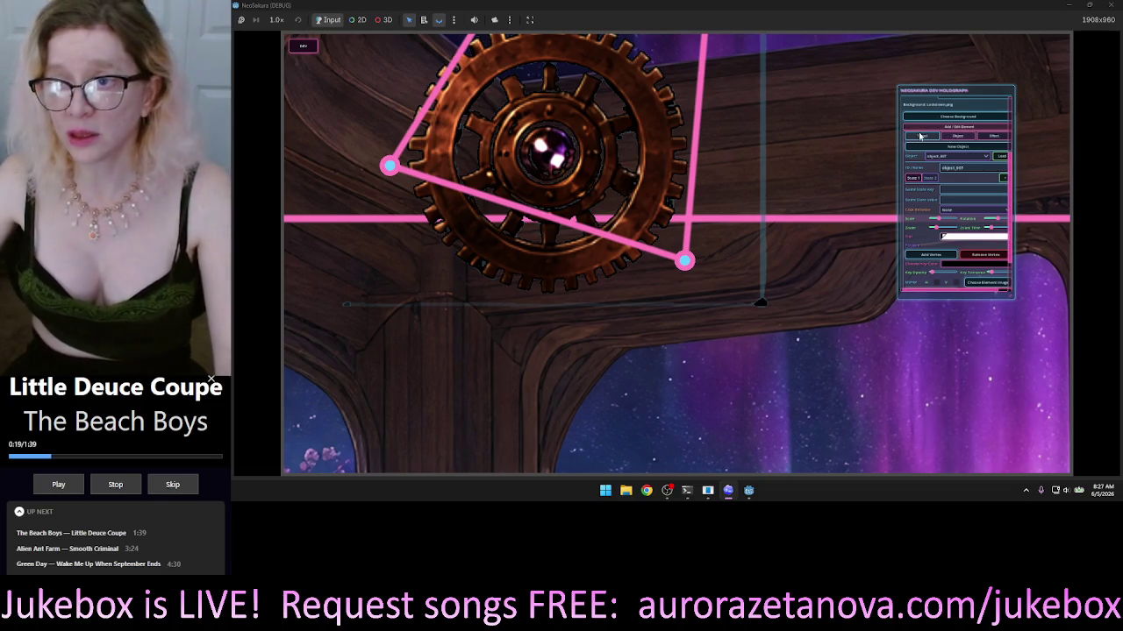
left_click(956, 136)
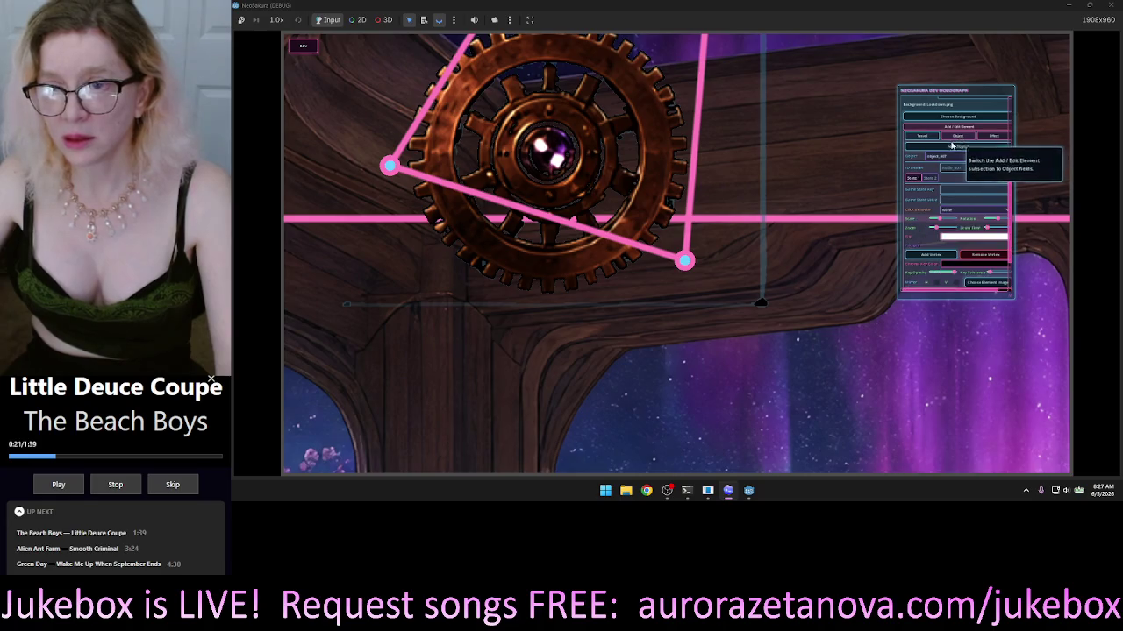
left_click(931, 138)
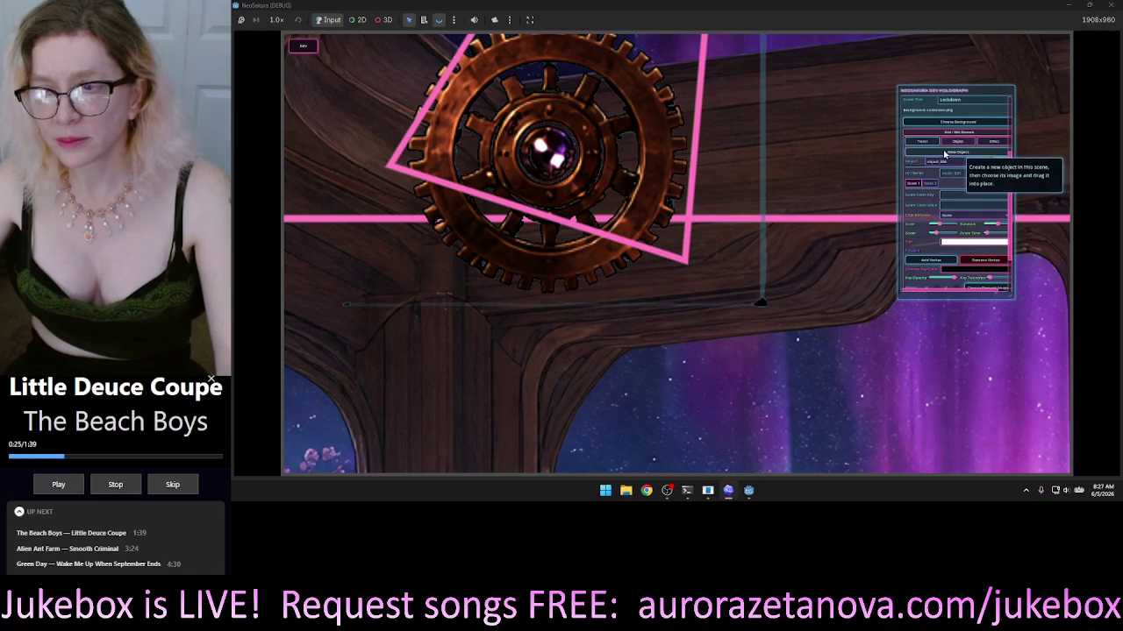
Show the Travel element fields and set Link Behavior to None.
left_click(921, 141)
left_click(920, 146)
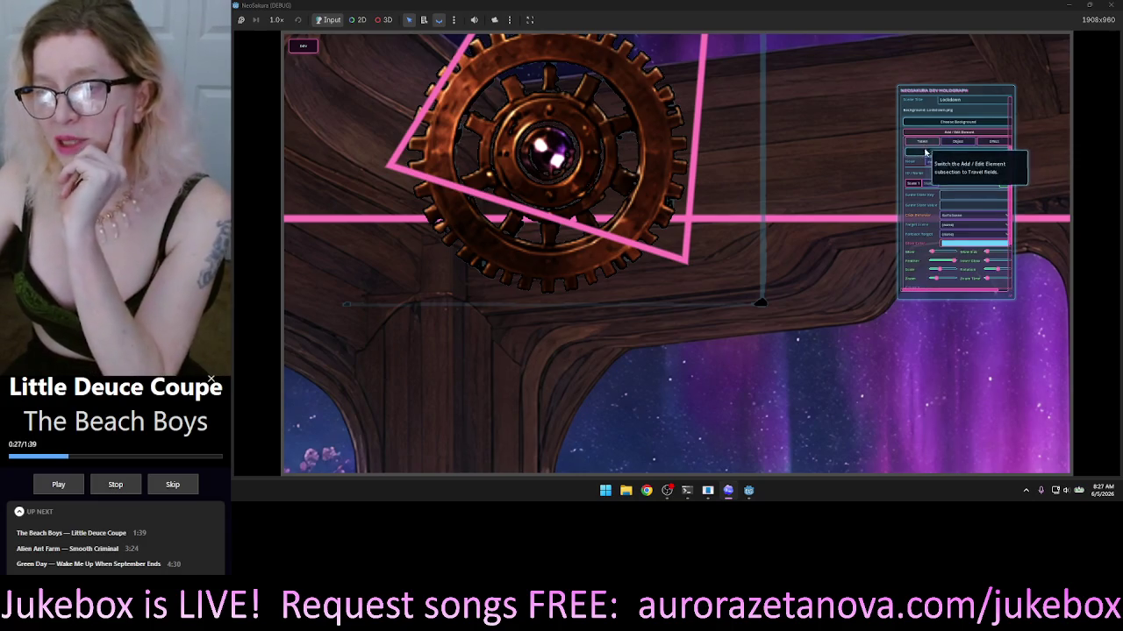
left_click(965, 215)
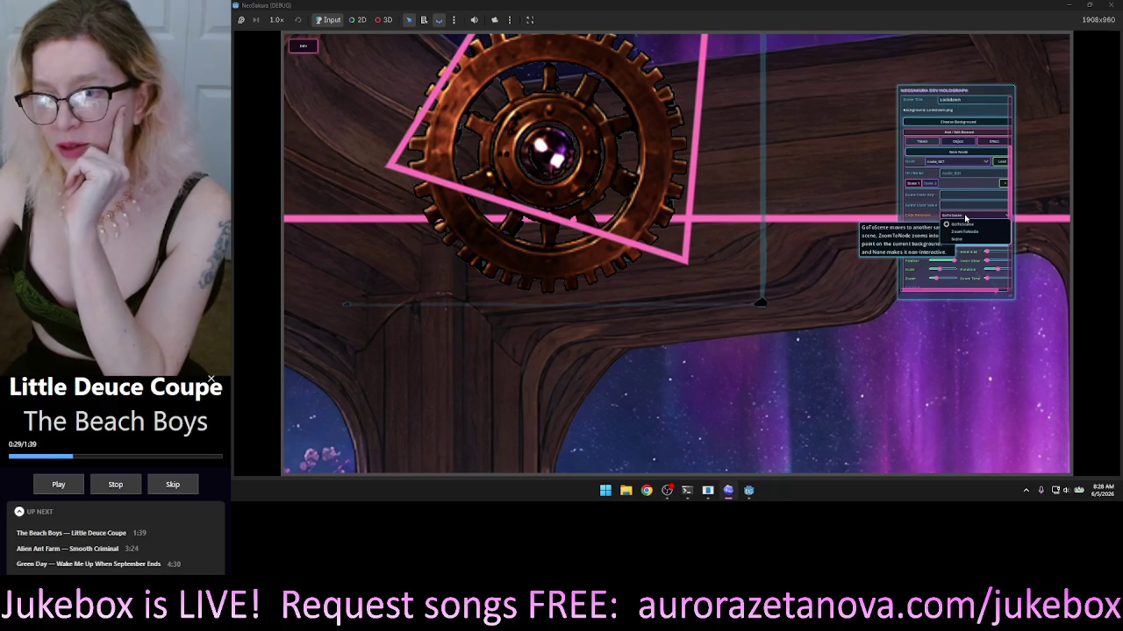
left_click(956, 238)
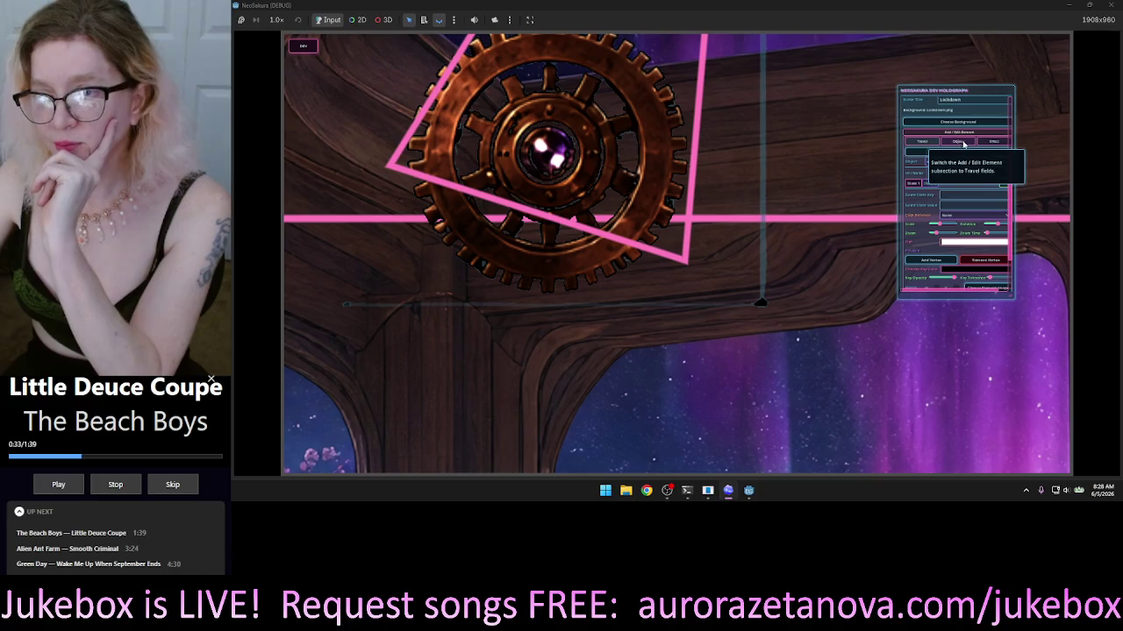
Compare the Object and Travel fields, ending on the Travel tab.
left_click(965, 143)
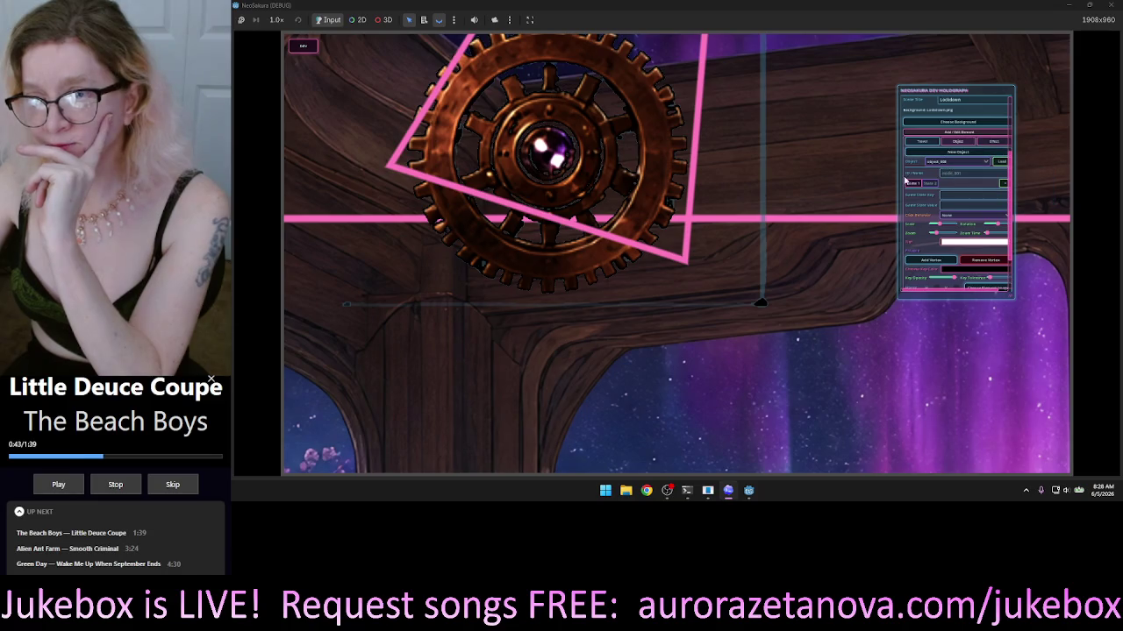
left_click(924, 143)
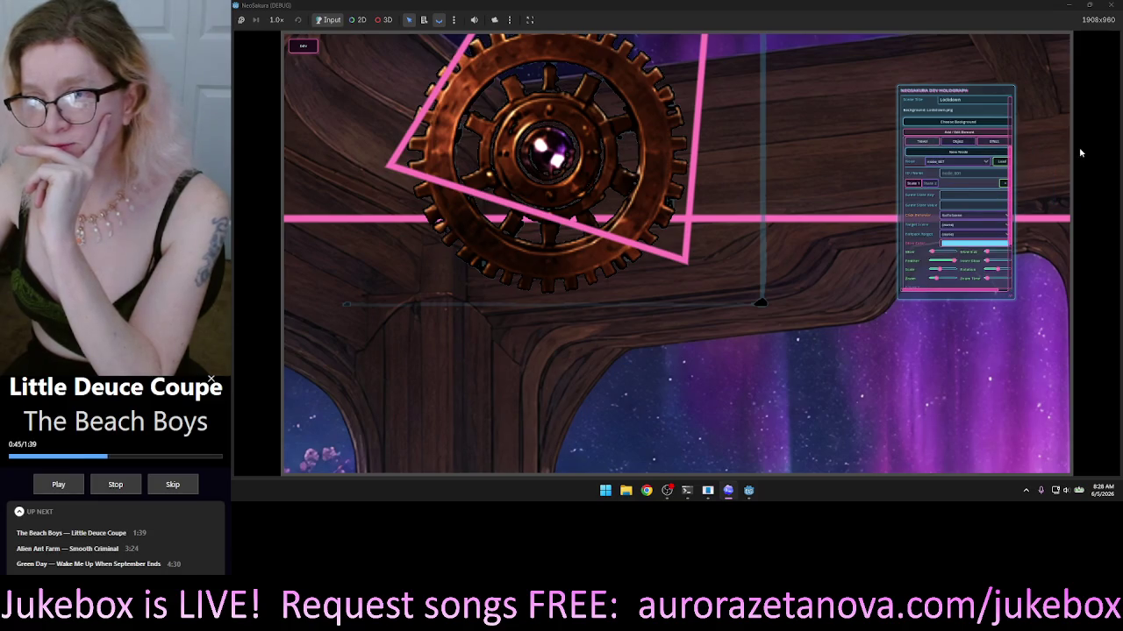
left_click(958, 142)
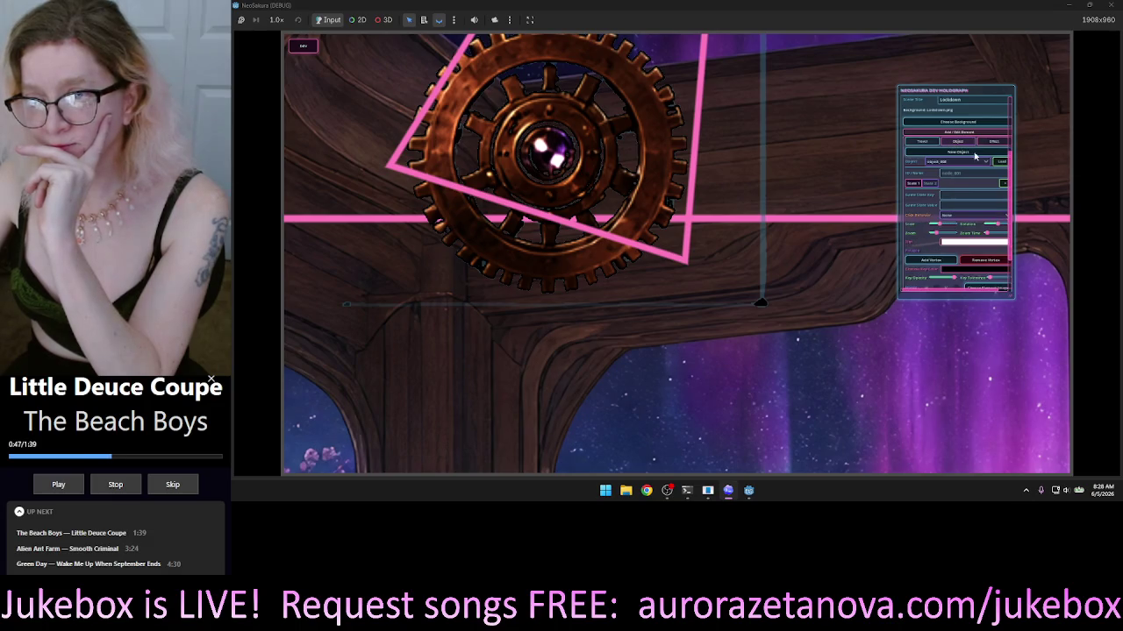
left_click(922, 142)
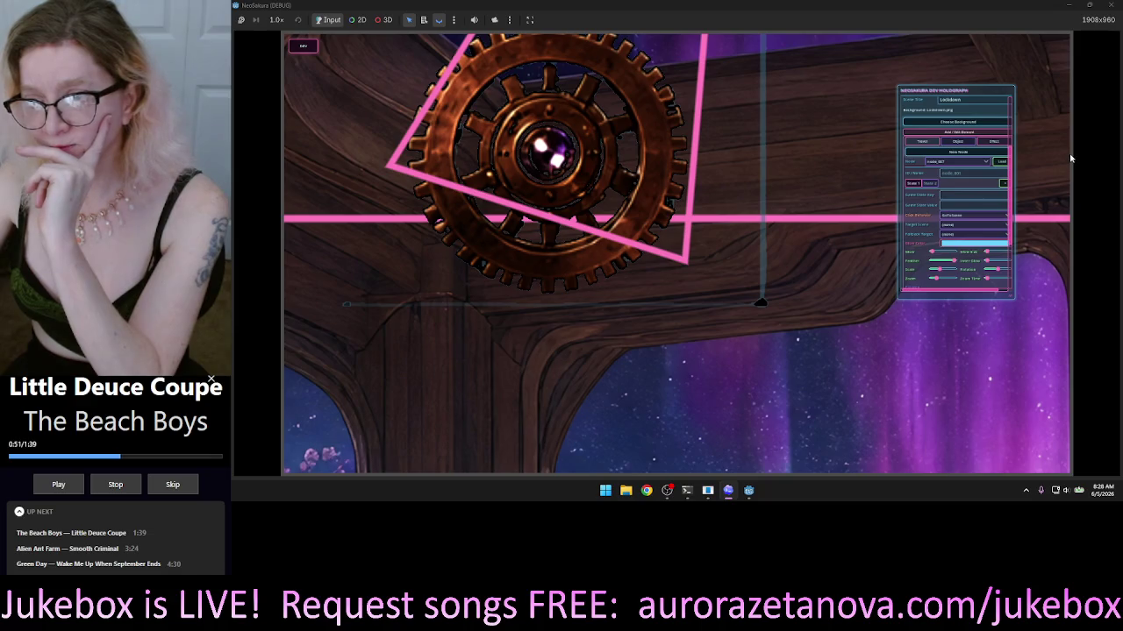
Switch between the Object and Travel fields and check the Click Behavior options.
left_click(921, 142)
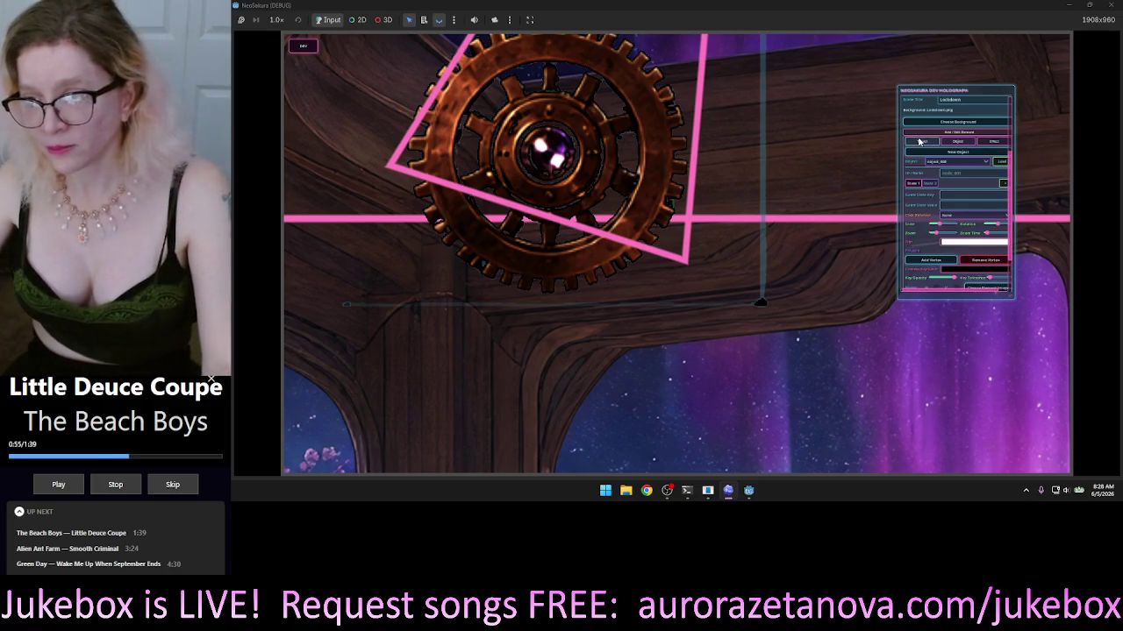
left_click(970, 142)
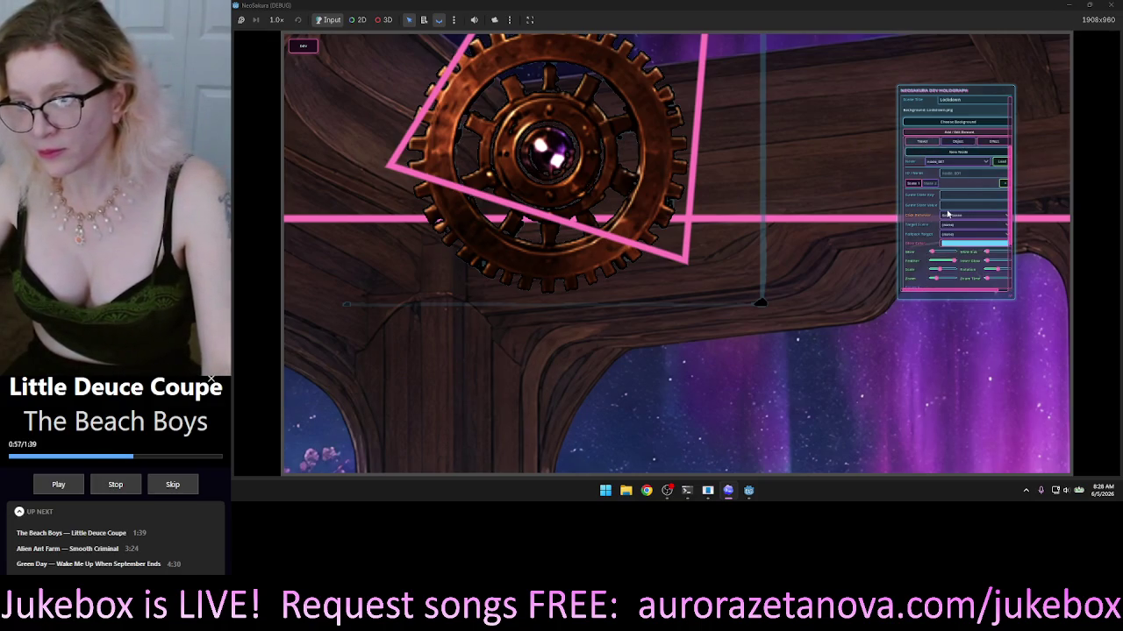
left_click(959, 144)
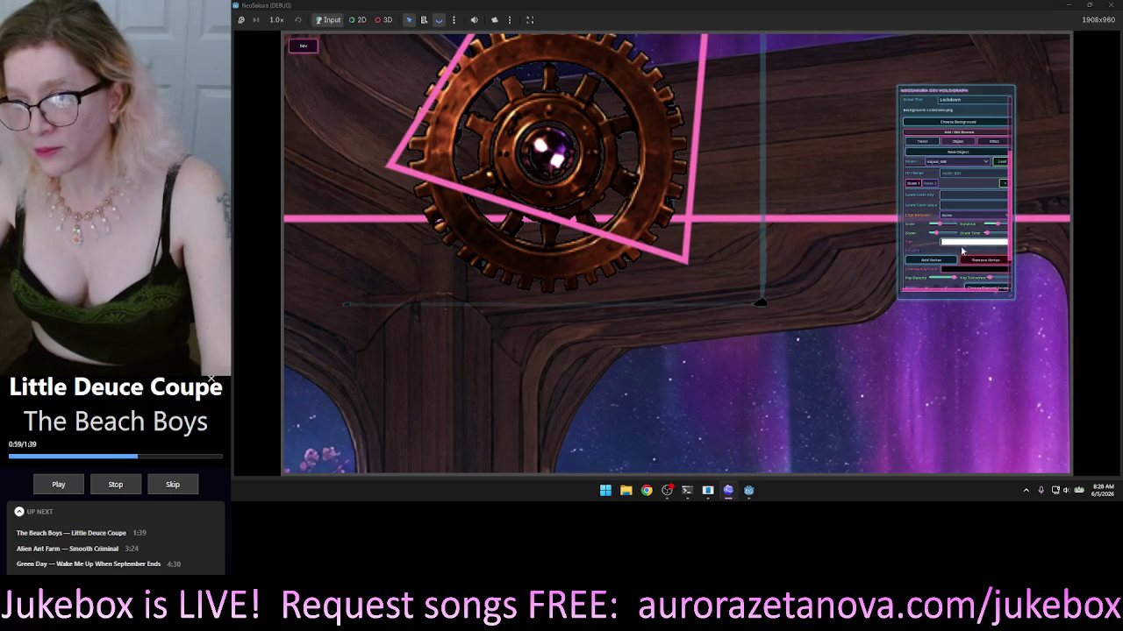
left_click(964, 217)
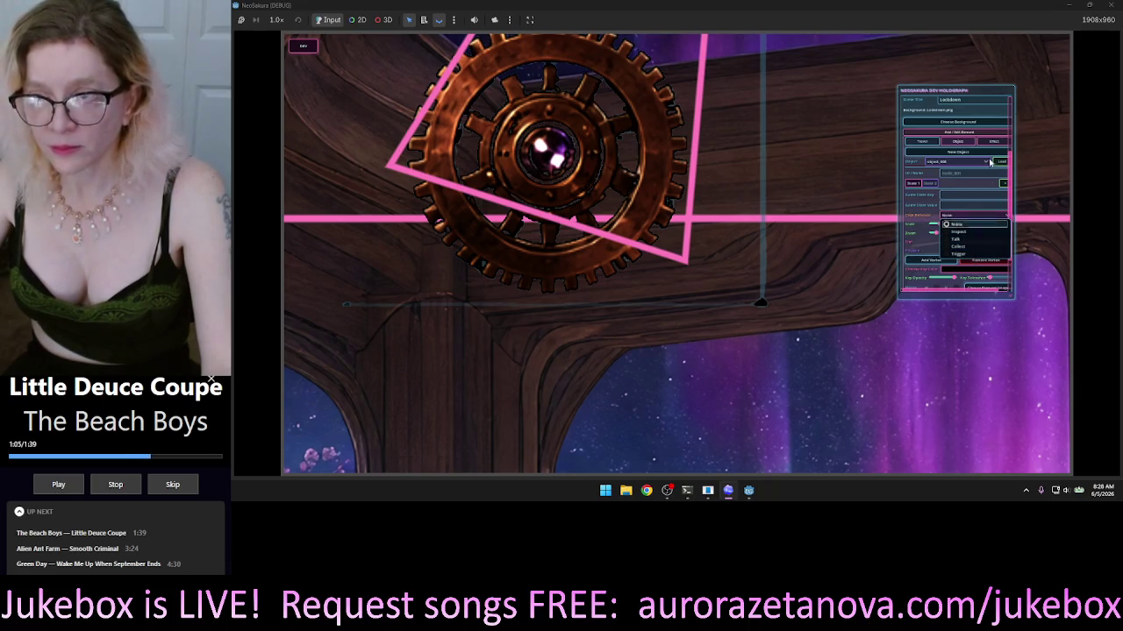
Review the Travel node's Link Behavior choices, then close the debug game window.
left_click(938, 143)
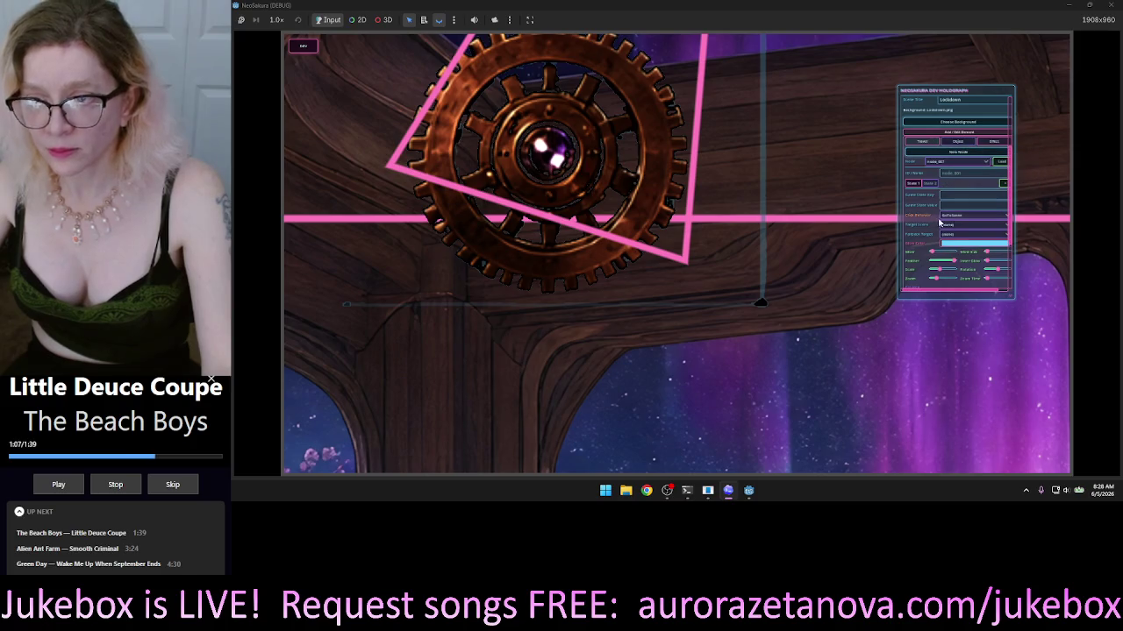
left_click(970, 219)
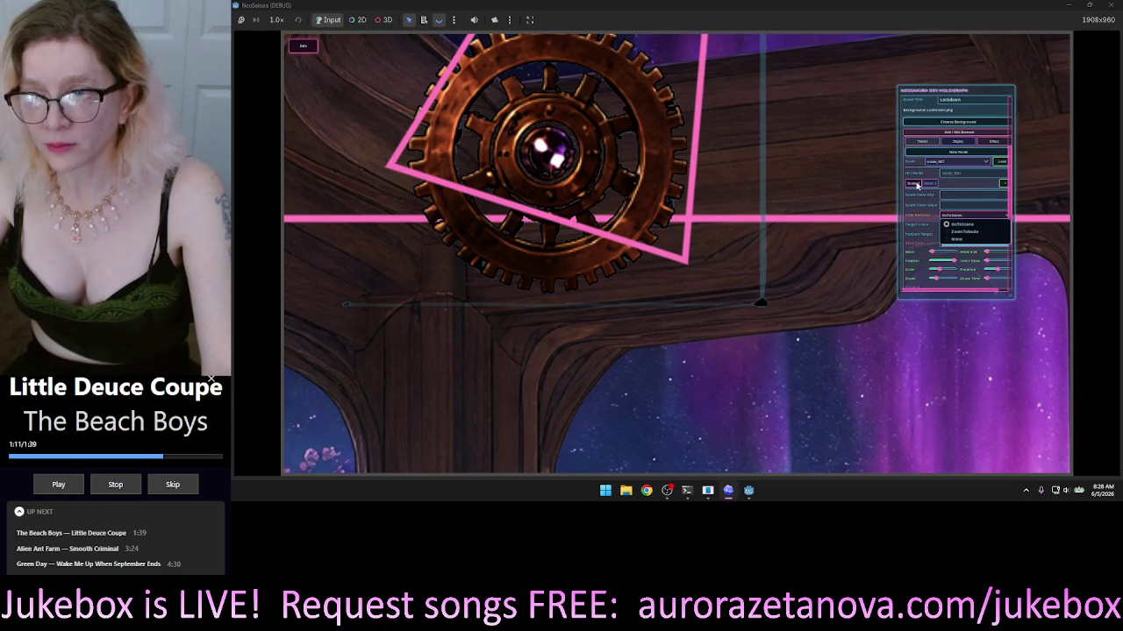
left_click(952, 219)
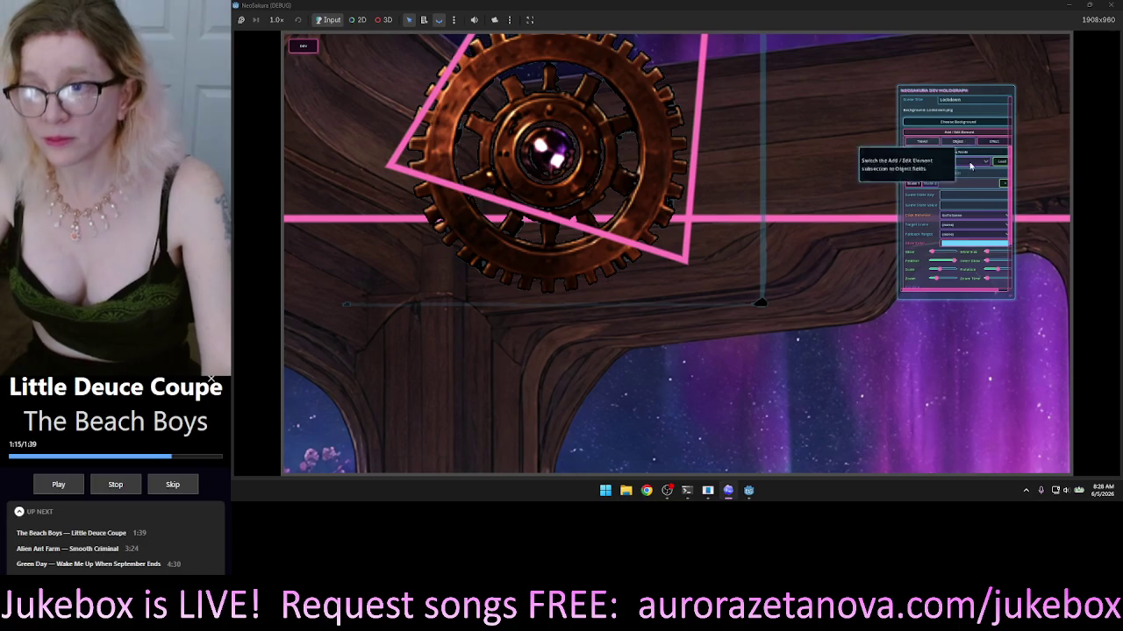
left_click(1110, 5)
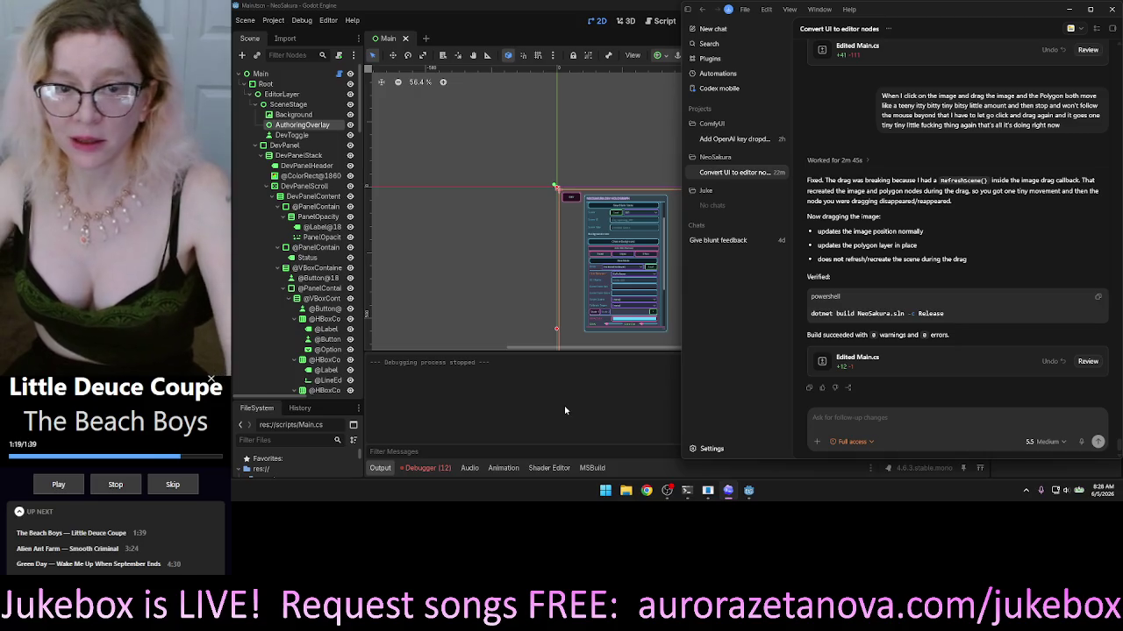
Bring the Codex chat back over the Godot editor and start voice dictation of a follow-up message.
left_click(590, 356)
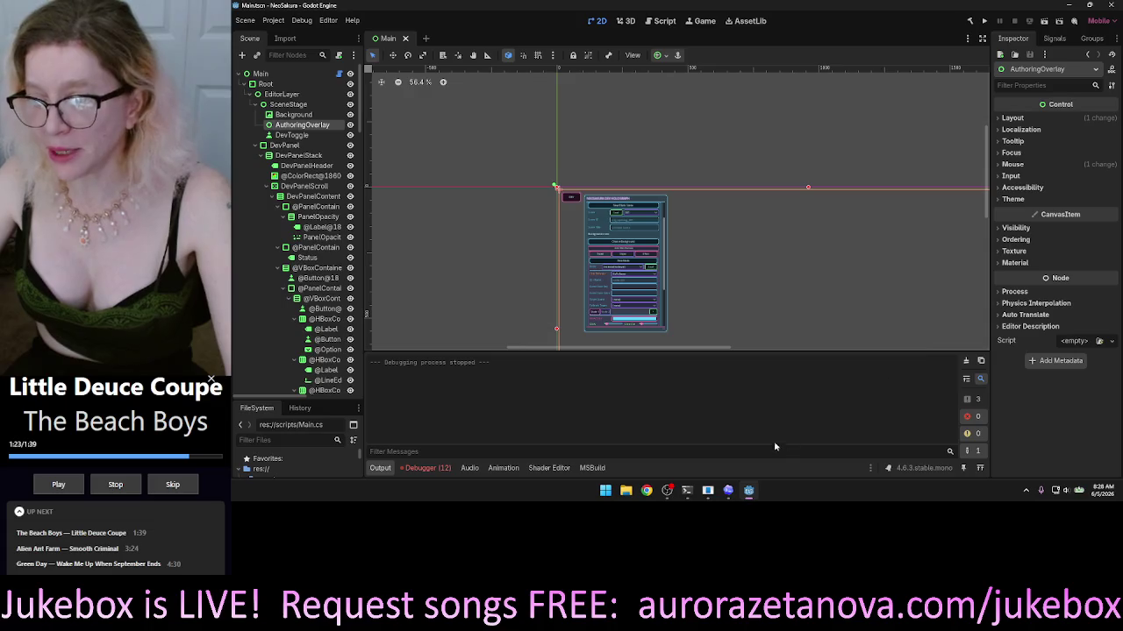
left_click(728, 492)
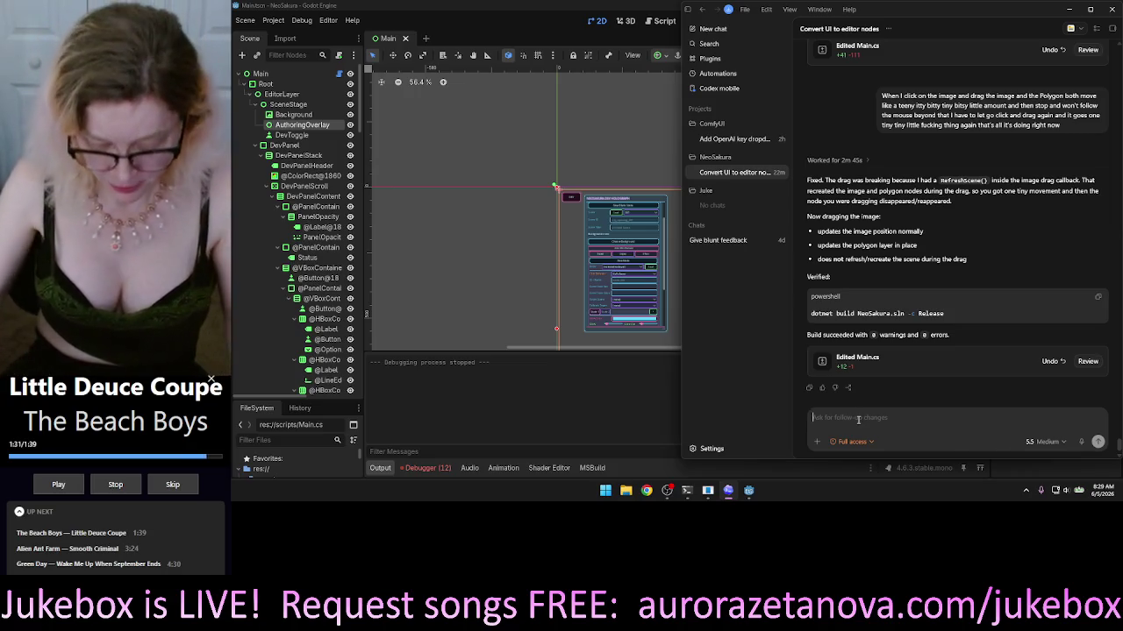
left_click(1083, 443)
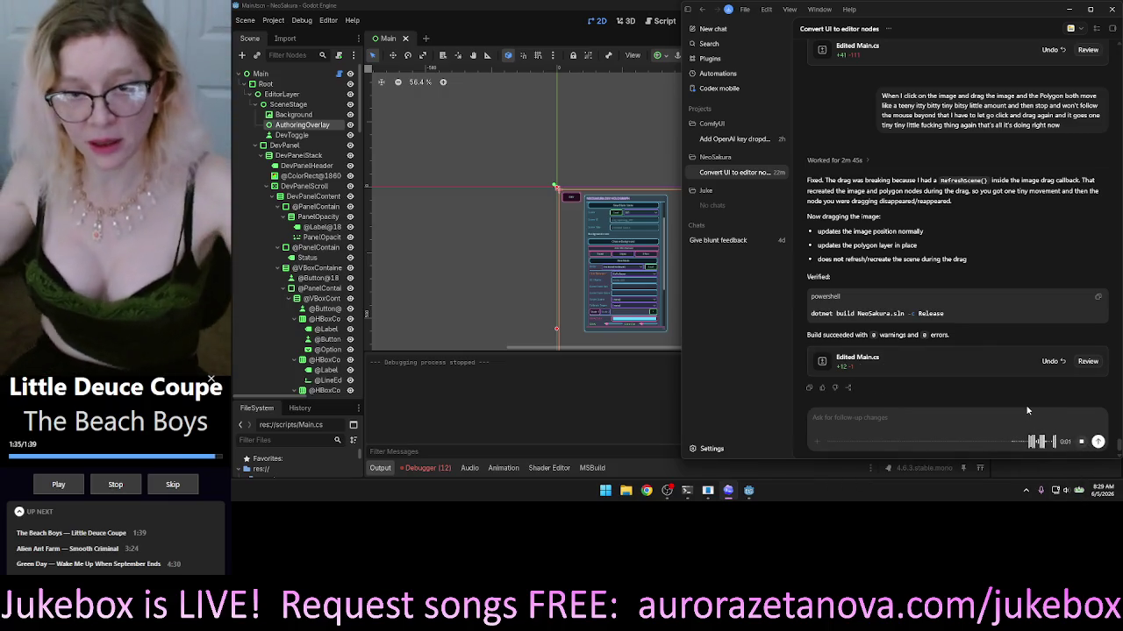
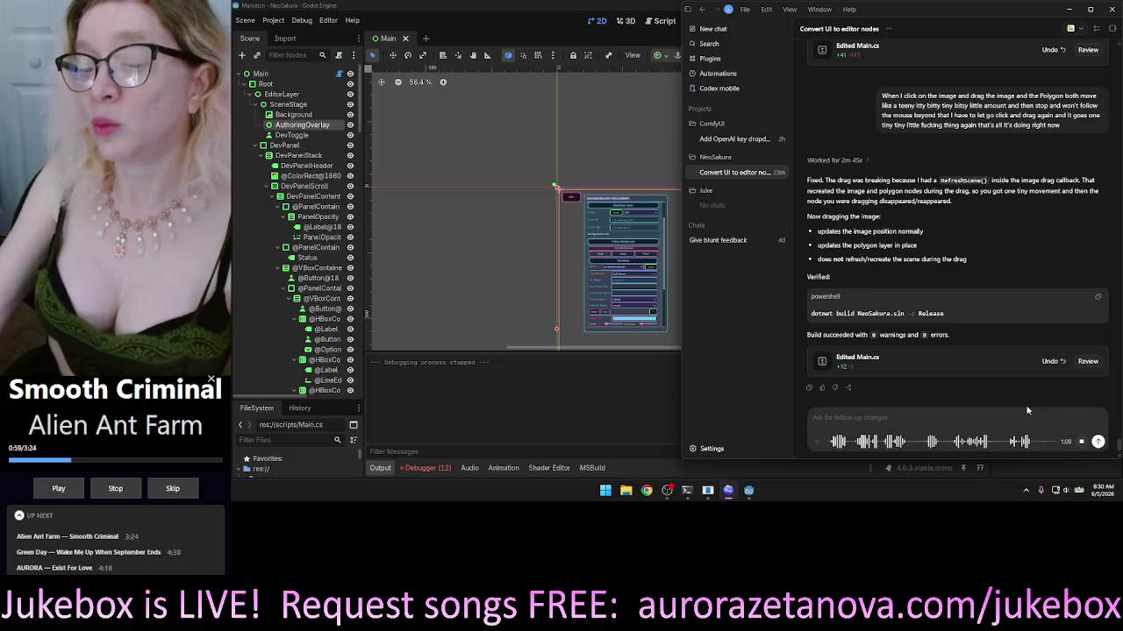
Send Codex a dictated request to confirm the Travel and Object sections are redundant and plan merging them, without code.
left_click(1097, 441)
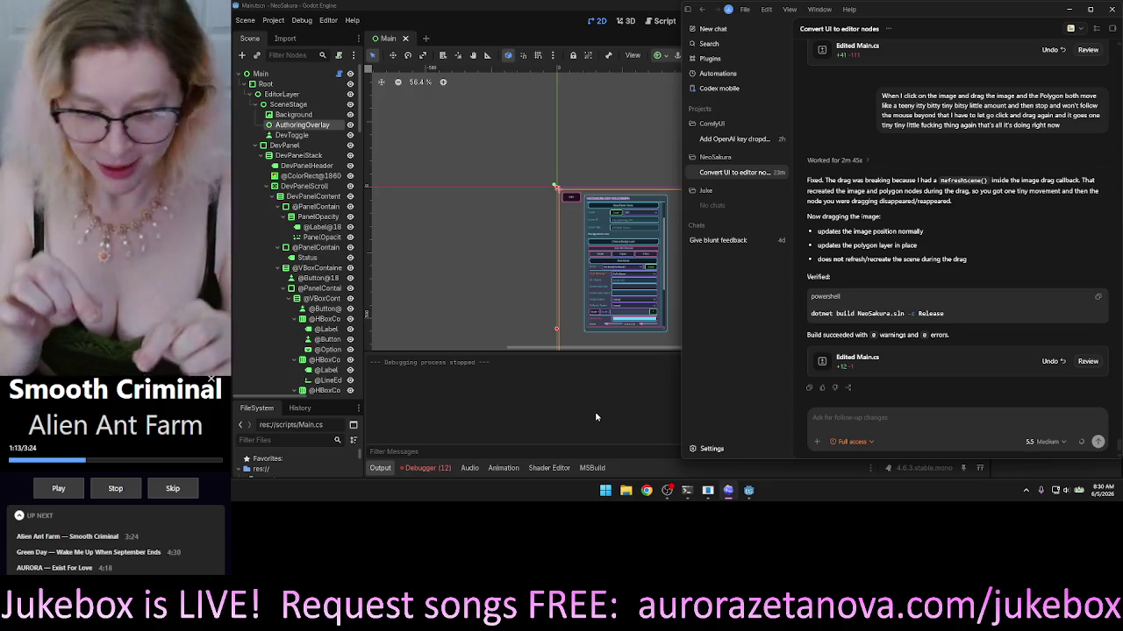
type("At this point, the travel section of the add-edit element editor is the same thing as the object section, but by a different name and maybe with a couple extra fields or sliders. Whoop-de-doo, right? So, in the object one, you go to the click behavior drop-down, and you take everything from there, and you put it in the click behavior drop-down under the travel section. And at that point, you should have the two things smashed together and you don't need the object one anymore. Am I wrong? Can you validate that theory and then come up with a plan to make it work? Don't write the code yet. What do you think? Go.")
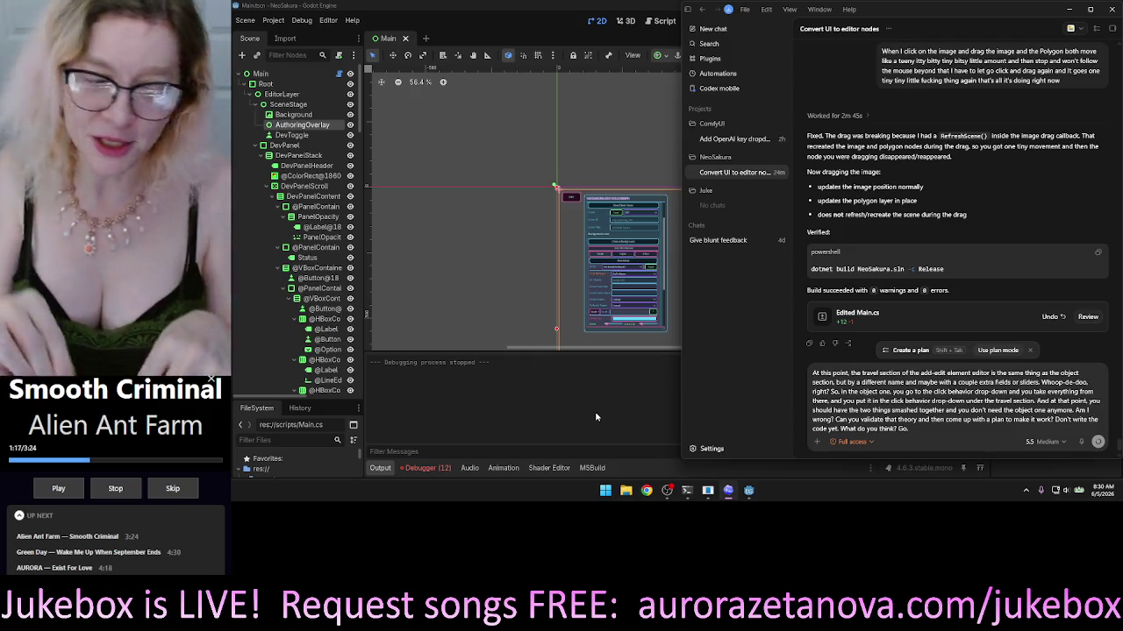
key("Return")
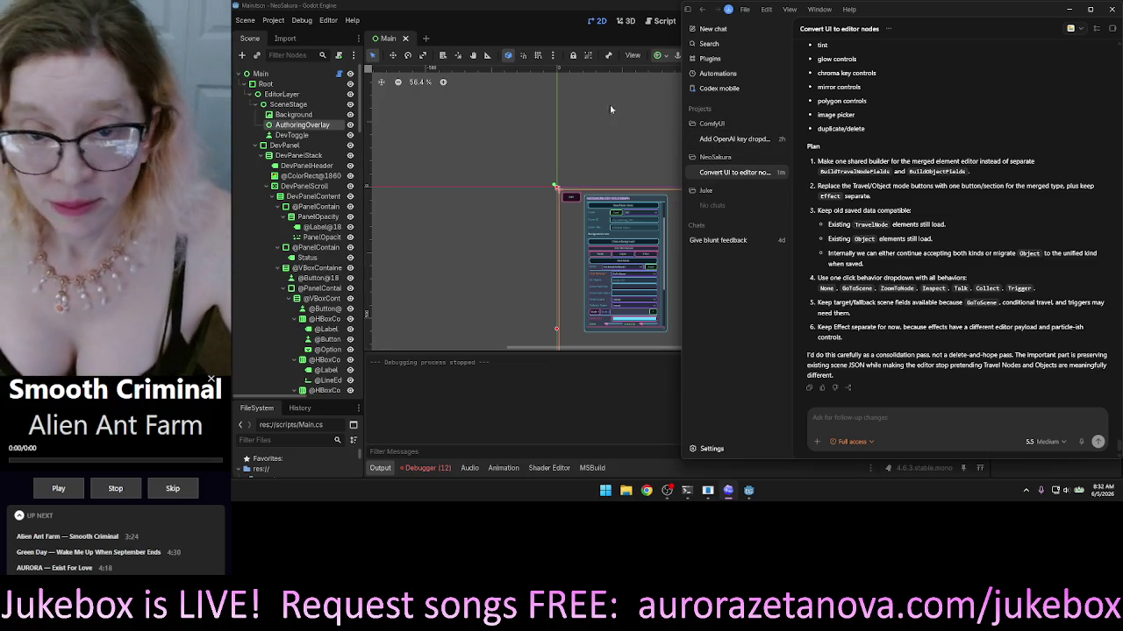
left_click(609, 157)
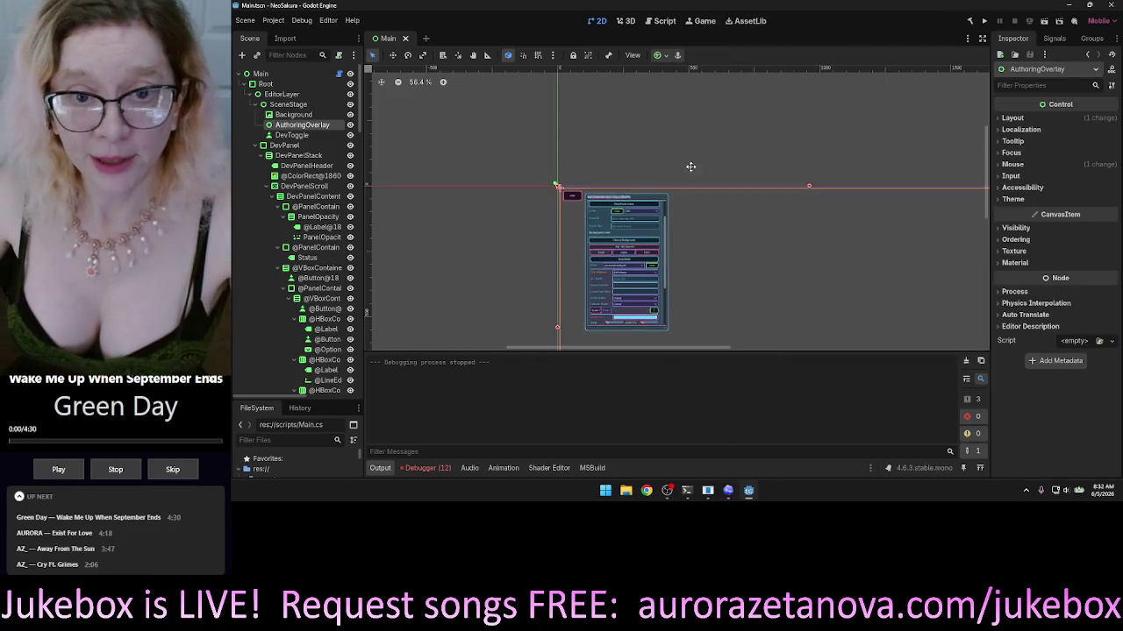
left_click_drag(673, 166, 571, 107)
scroll(571, 107, "up", 2)
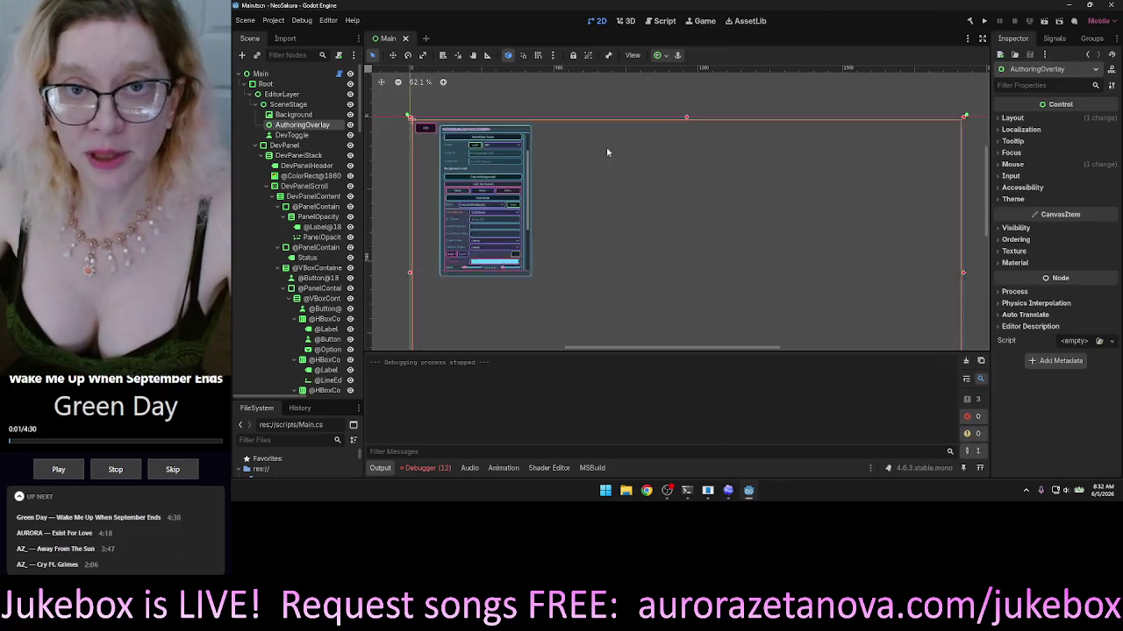
left_click(728, 490)
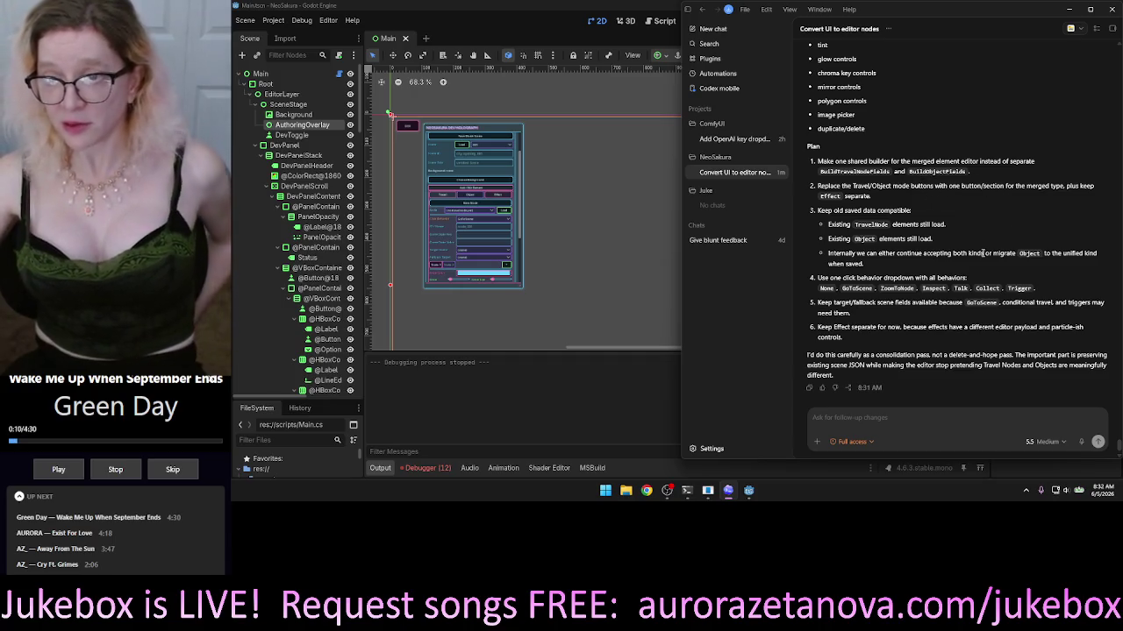
Reply 'go' so the agent starts implementing the Travel/Object merge plan.
left_click(877, 423)
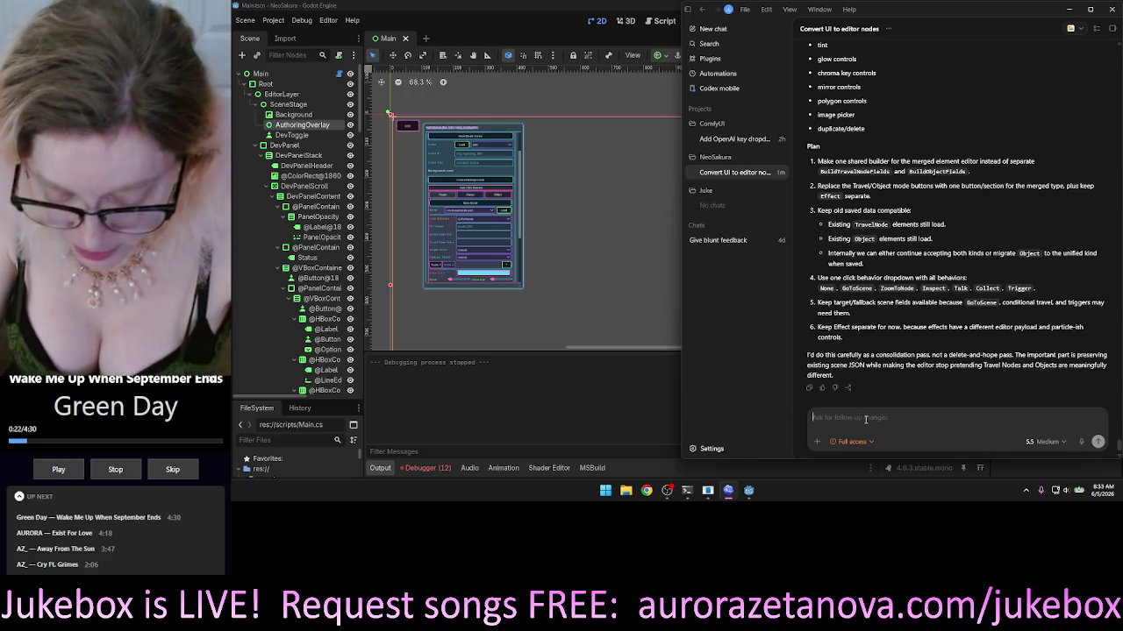
type("go")
key("Return")
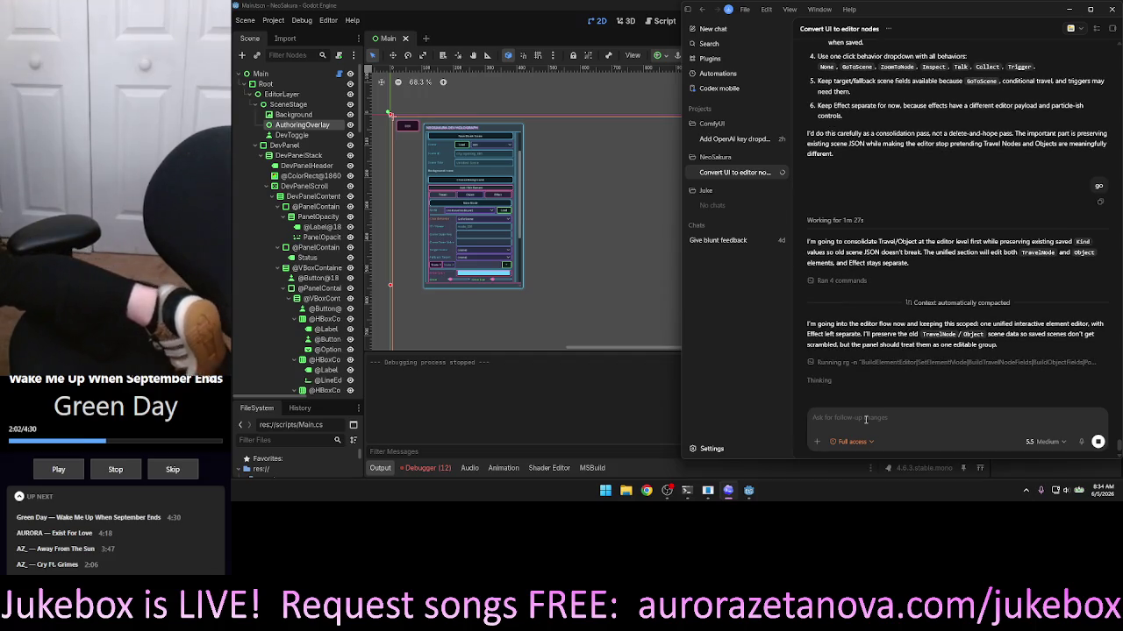
Send the request to merge Travel and Object into one Element mode, keeping Effect separate.
left_click(865, 420)
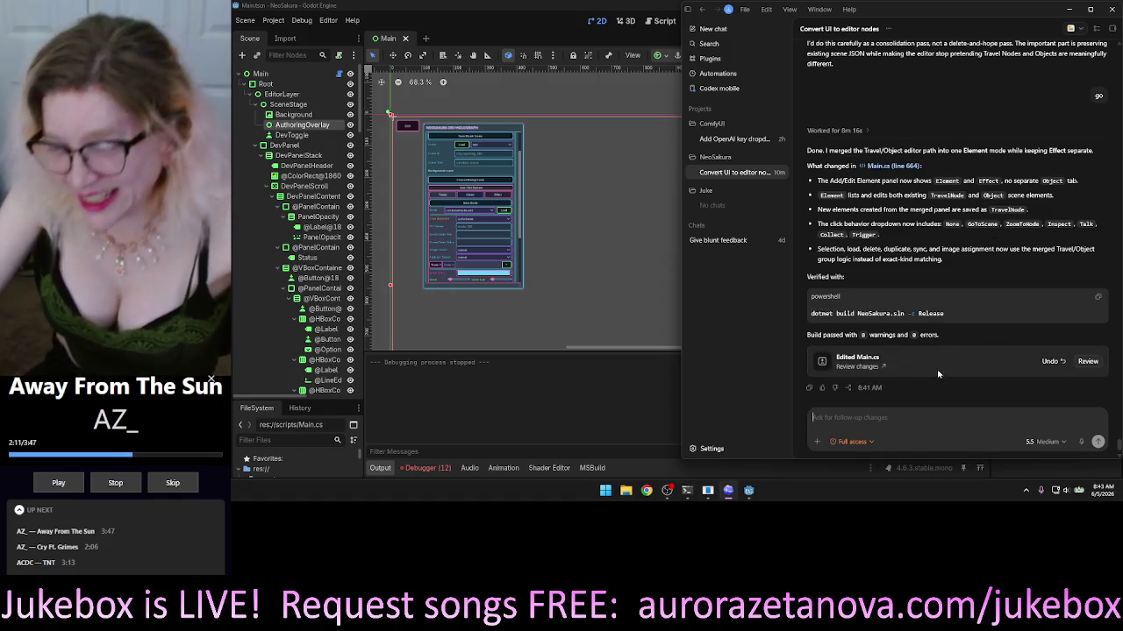
Bring the Godot editor forward and run the NeoSakura project.
left_click(530, 23)
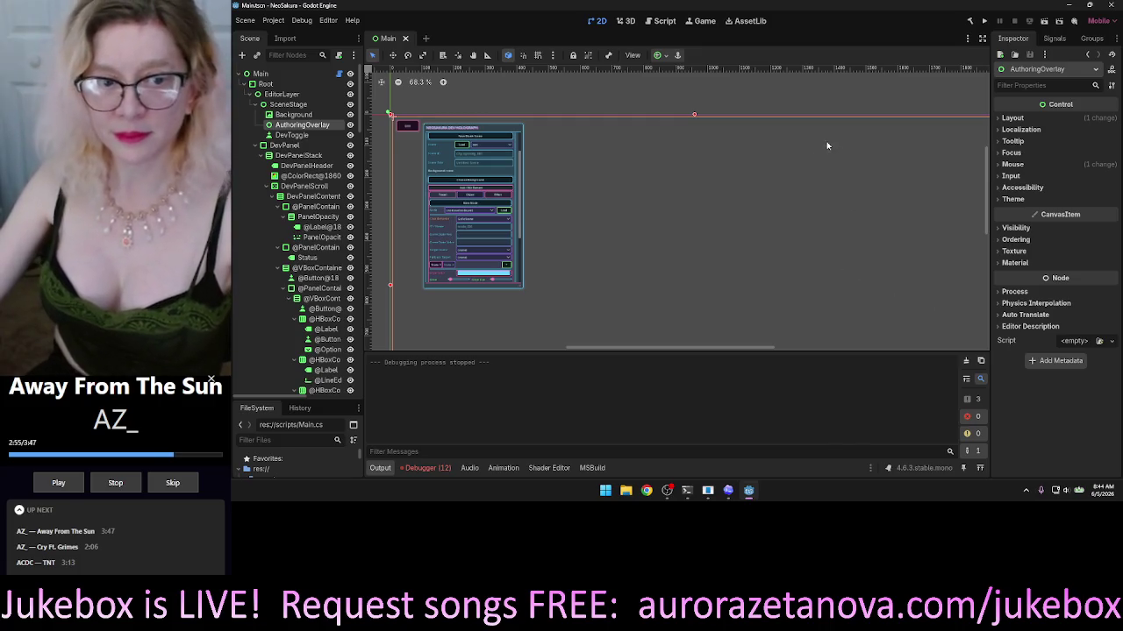
left_click(985, 21)
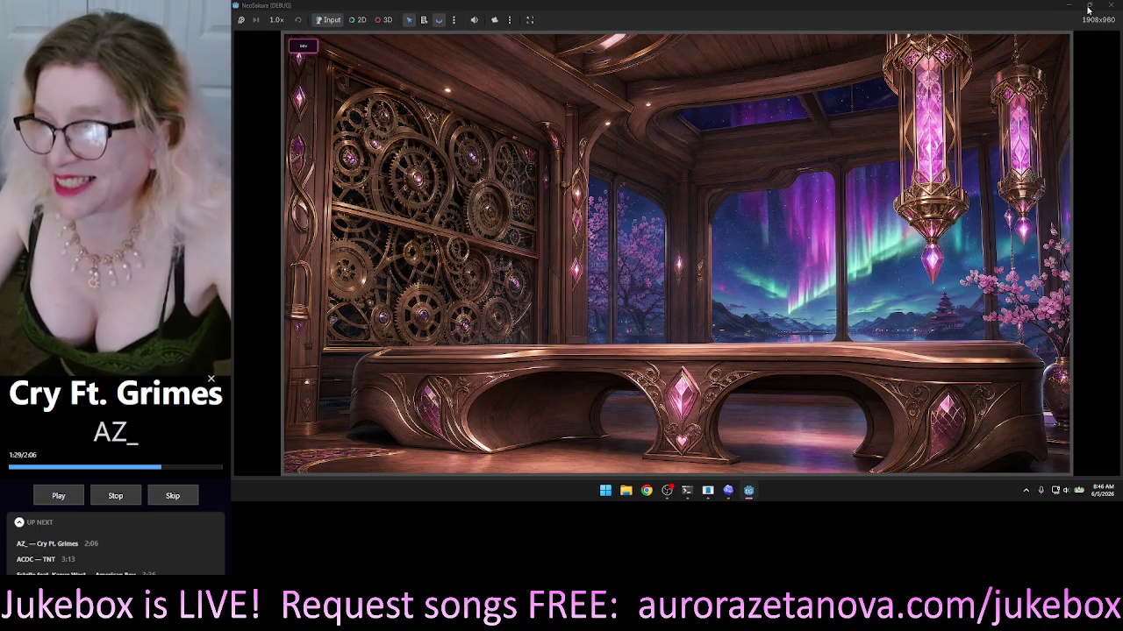
Open the dev panel's Scene Maker controls and nudge the desk gear down slightly.
left_click(314, 48)
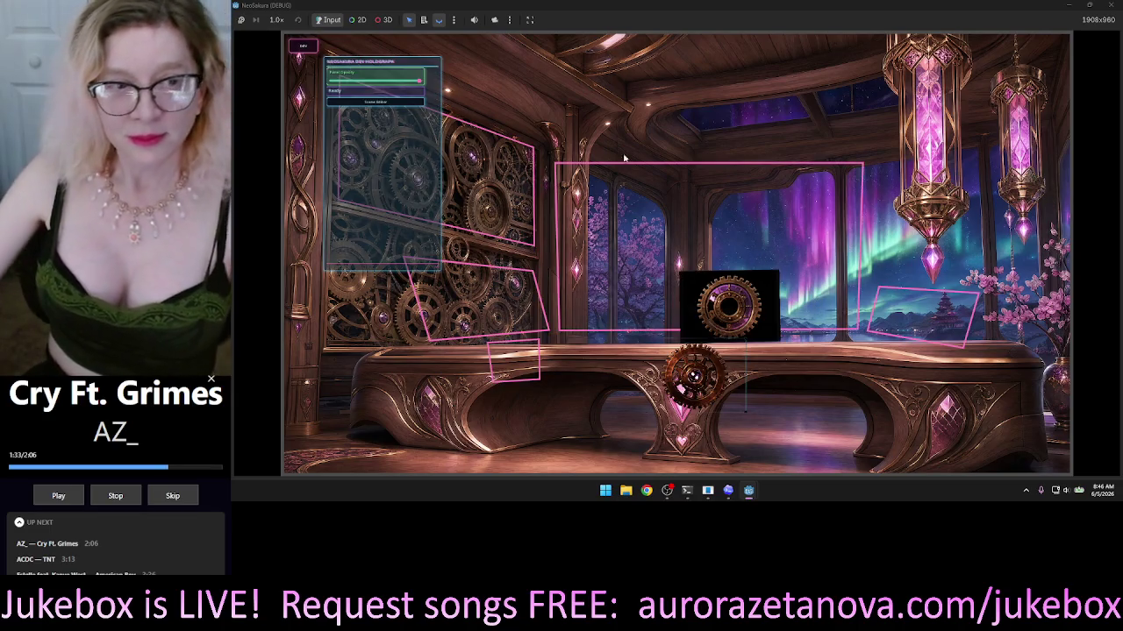
left_click(402, 104)
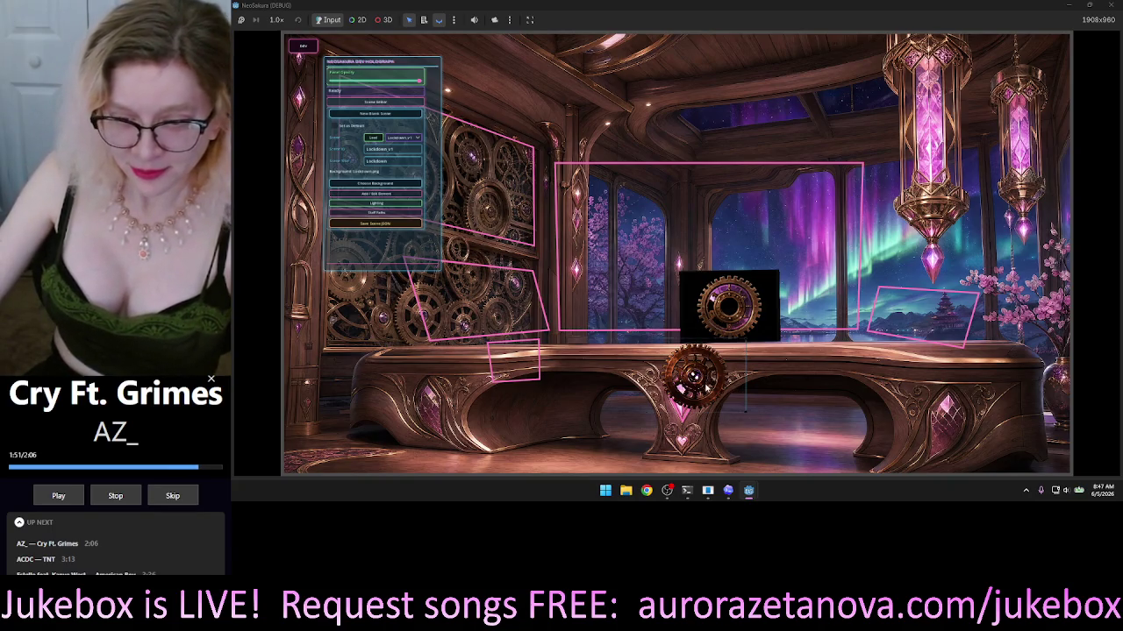
key("Down")
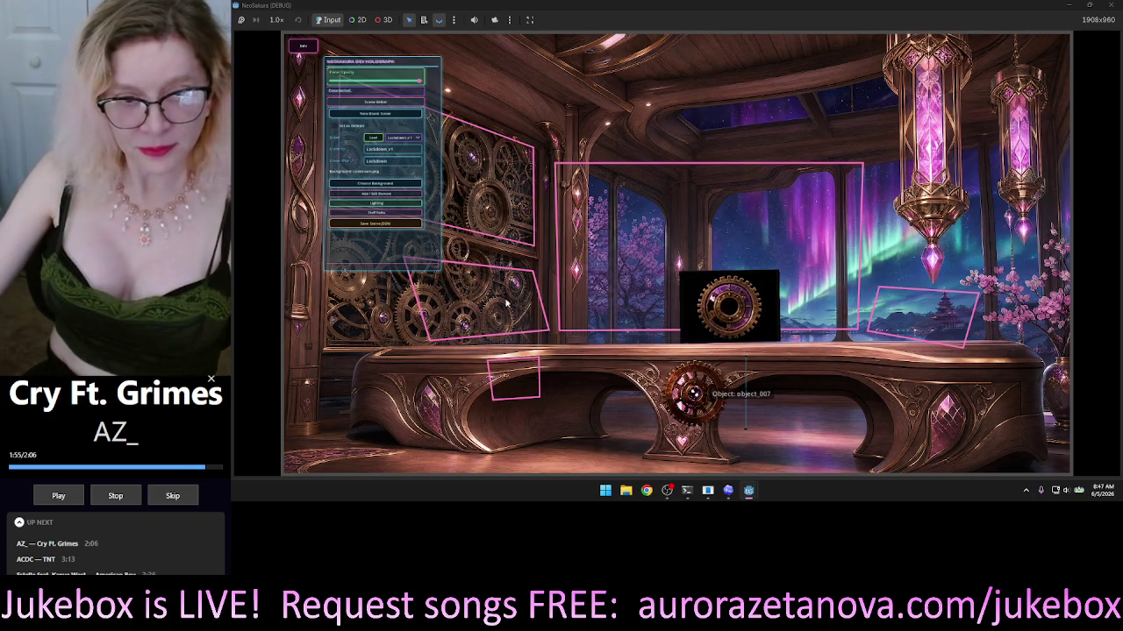
Shift the gear image panel up and right, then delete the desk gear object_007.
left_click_drag(506, 303, 524, 234)
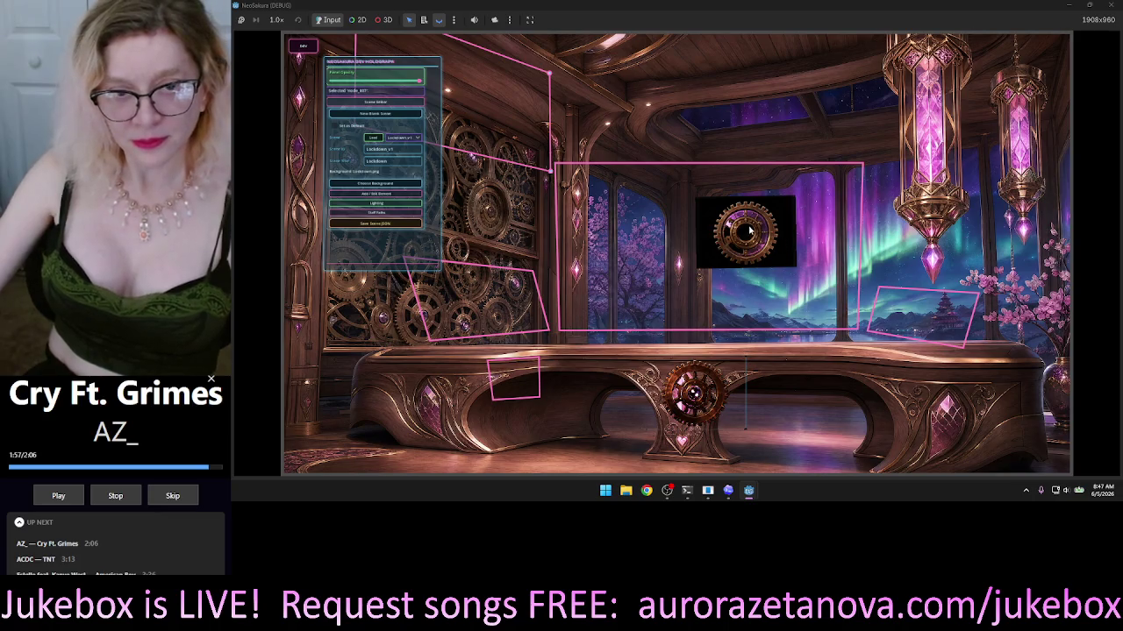
left_click(687, 404)
key("Delete")
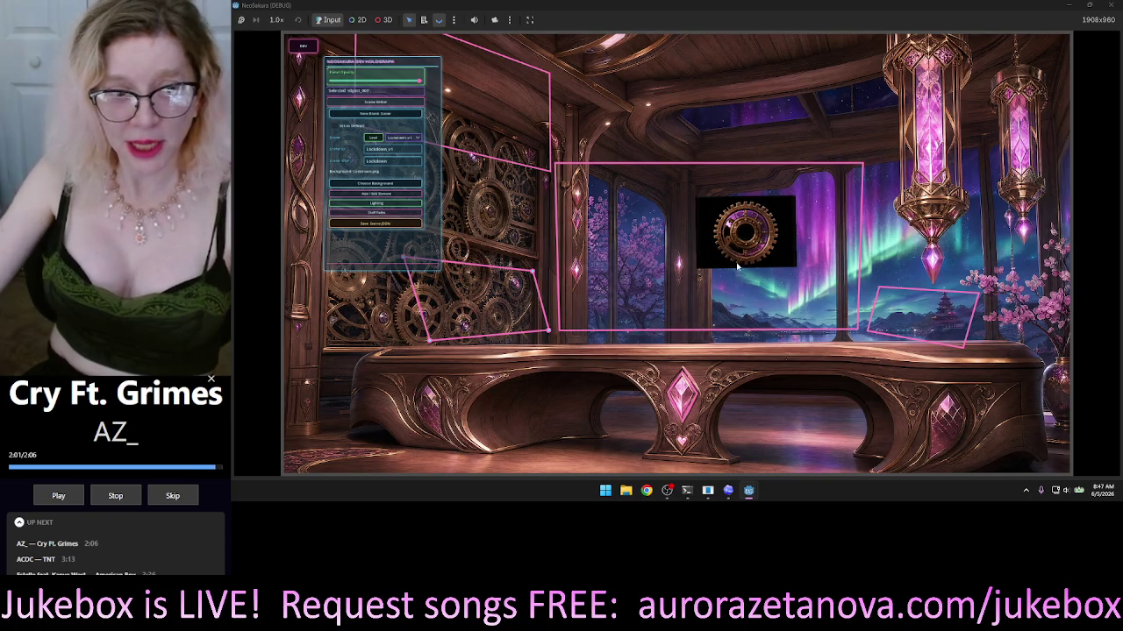
Reposition the node_007 gear image, ending near the centre-right of the window frame.
left_click(690, 146)
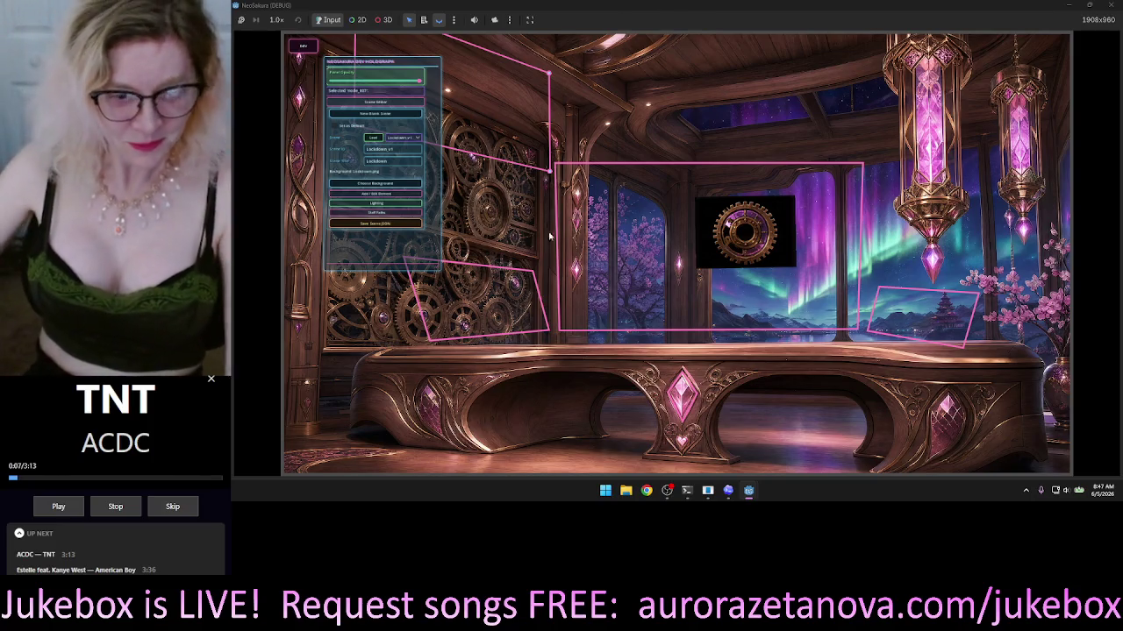
mouse_move(752, 246)
left_mouse_down()
mouse_move(732, 252)
mouse_move(728, 298)
mouse_move(746, 326)
mouse_move(743, 302)
mouse_move(737, 327)
mouse_move(731, 317)
left_mouse_up()
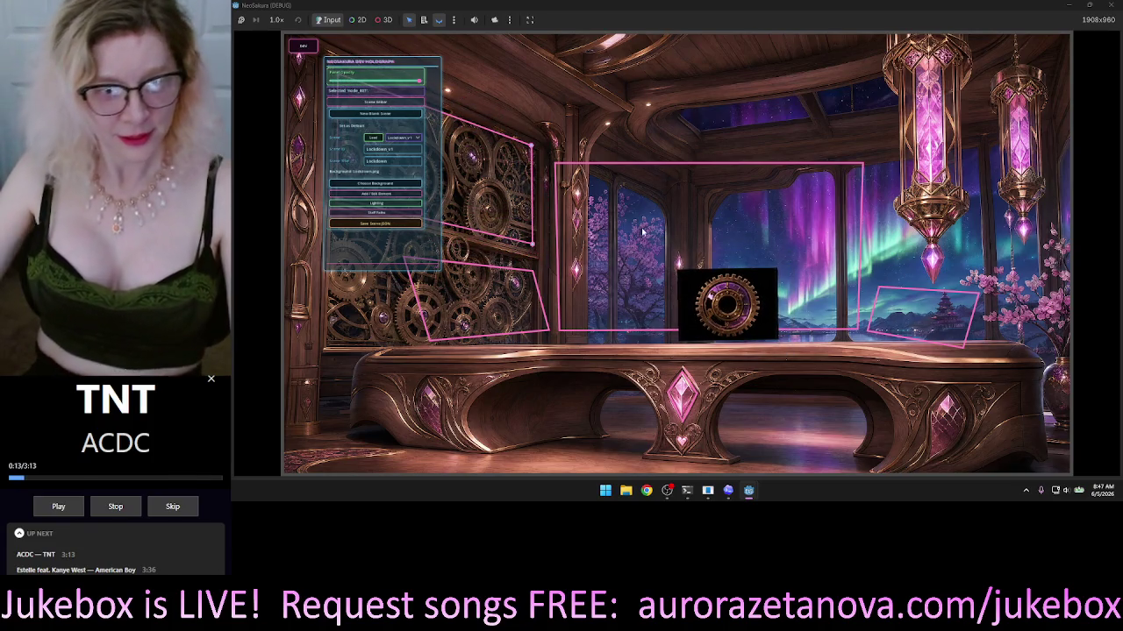
left_click(467, 343)
left_click(482, 313)
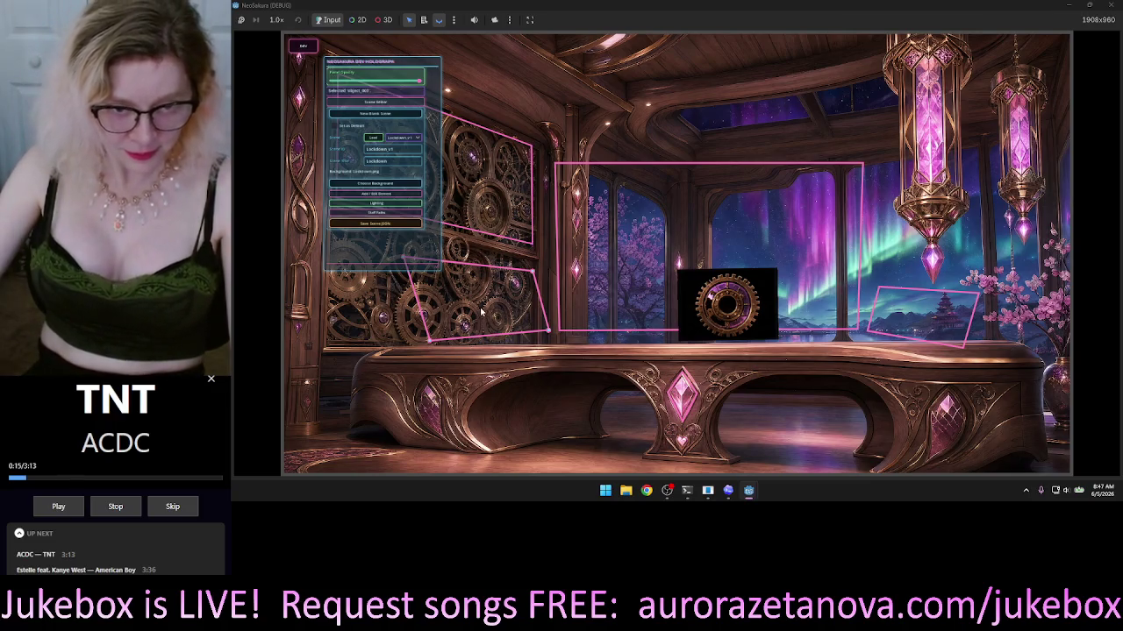
left_click(704, 165)
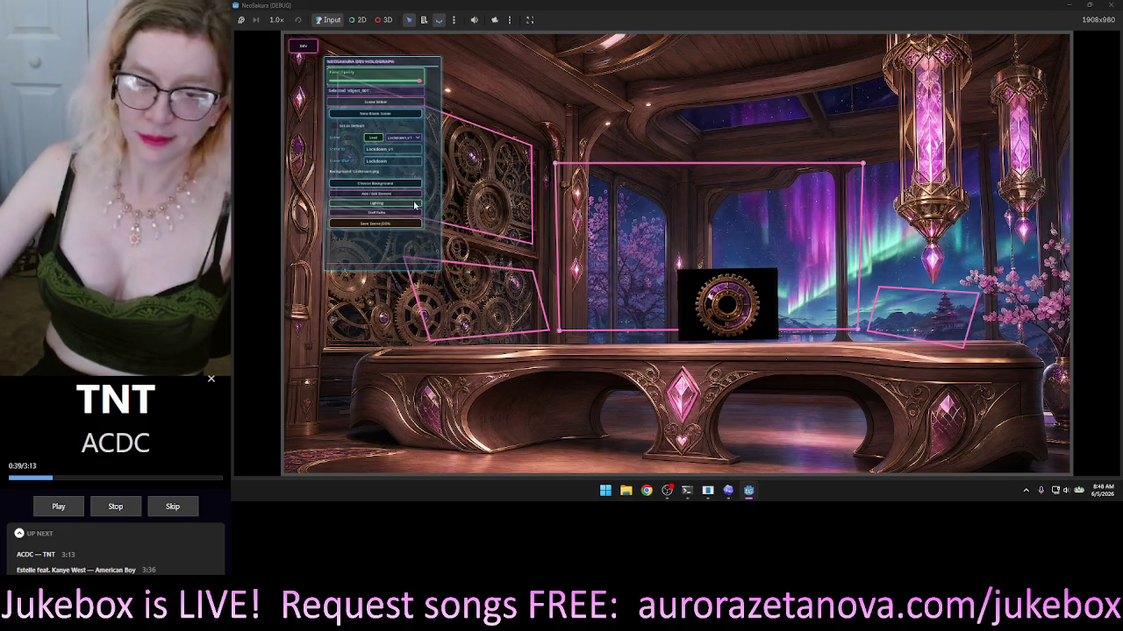
mouse_move(739, 316)
left_mouse_down()
mouse_move(724, 313)
mouse_move(650, 193)
left_mouse_up()
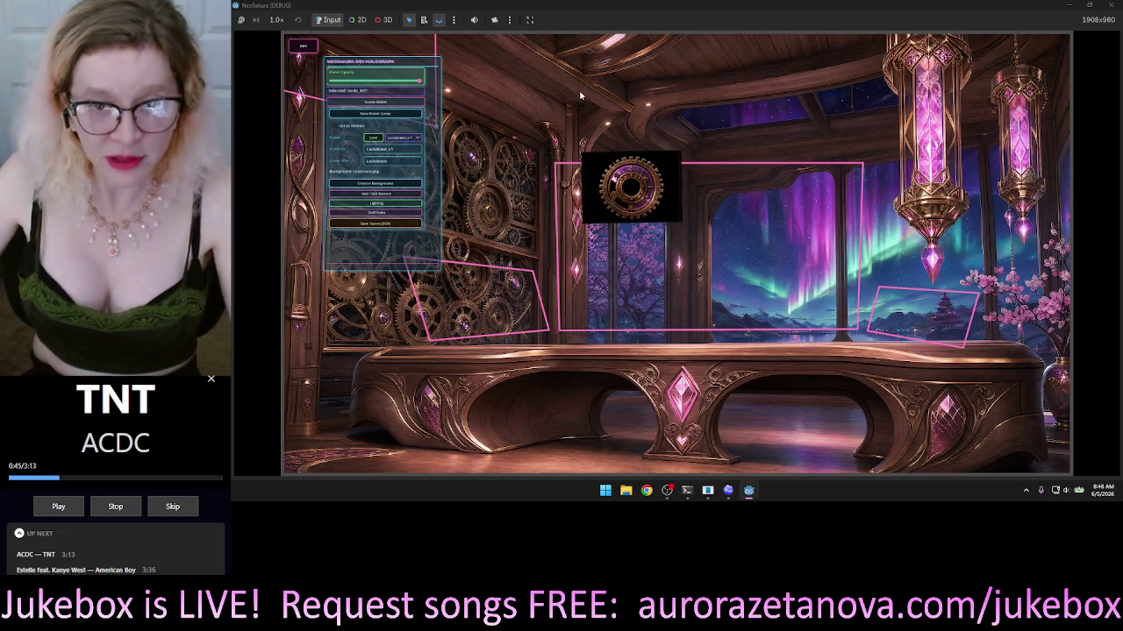
mouse_move(623, 185)
left_mouse_down()
mouse_move(675, 248)
mouse_move(771, 285)
mouse_move(747, 311)
mouse_move(723, 309)
mouse_move(729, 318)
left_mouse_up()
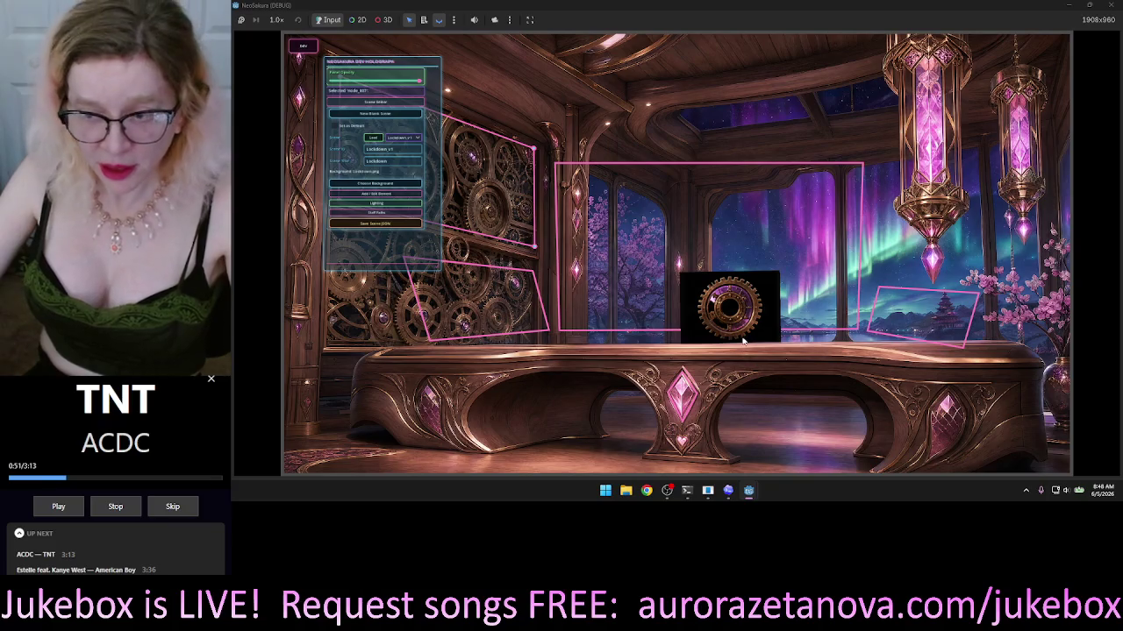
Expand the Add / Edit Scenes section and enlarge the dev panel.
left_click(759, 404)
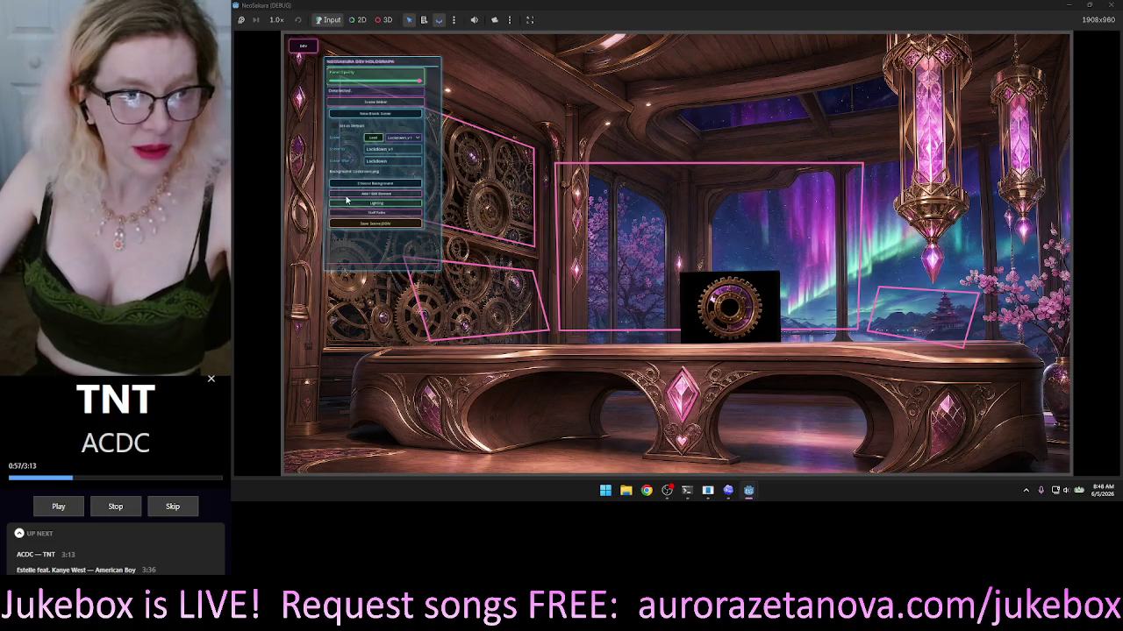
left_click(378, 194)
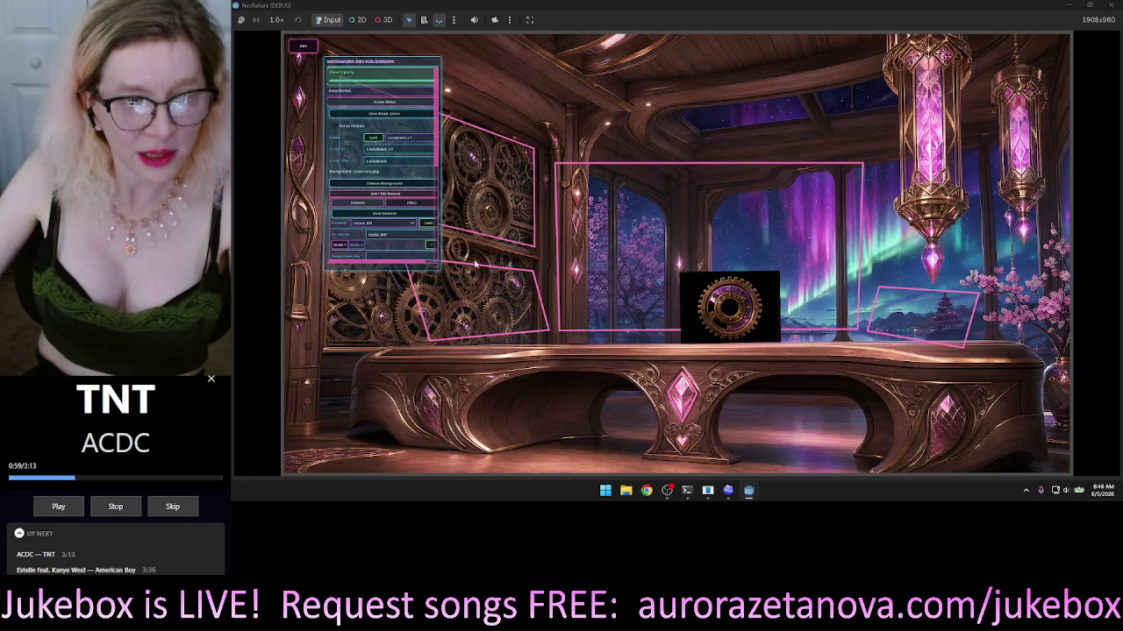
mouse_move(439, 268)
left_mouse_down()
mouse_move(456, 379)
mouse_move(500, 429)
mouse_move(471, 462)
left_mouse_up()
Choose node_007 as the entrance and object_007 as the element, then switch the selection to node_007.
left_click(407, 224)
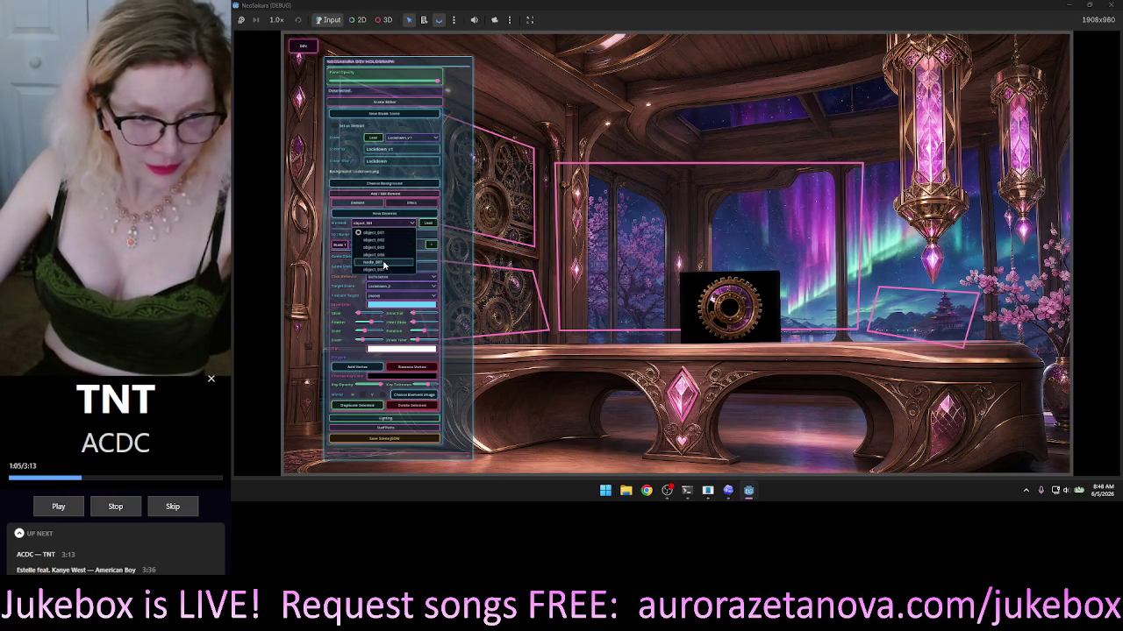
left_click(384, 262)
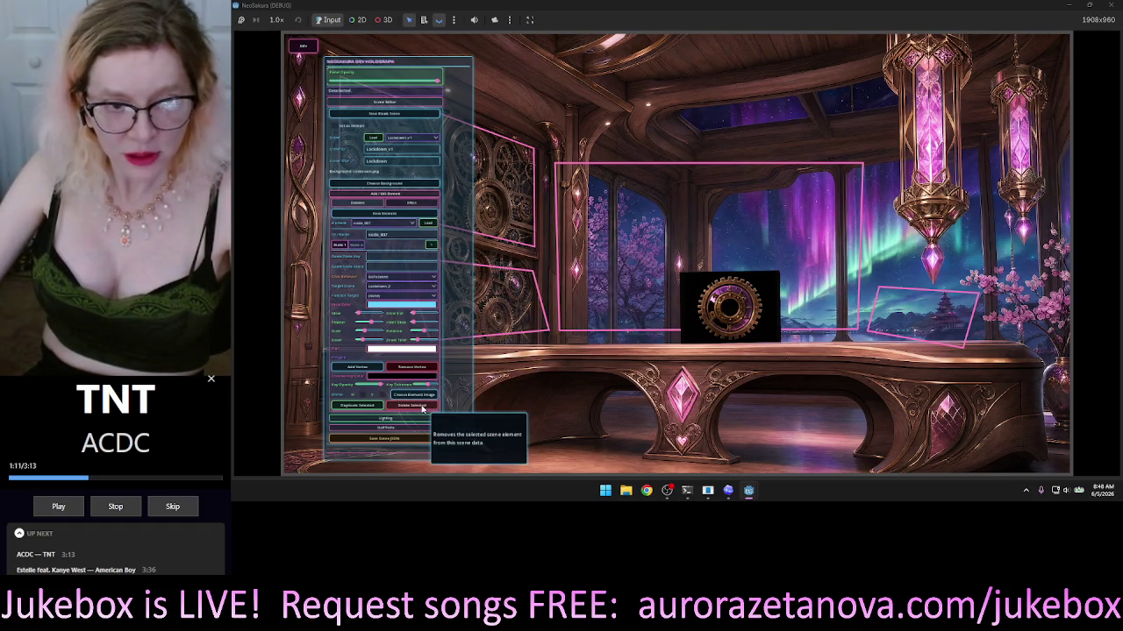
left_click(513, 184)
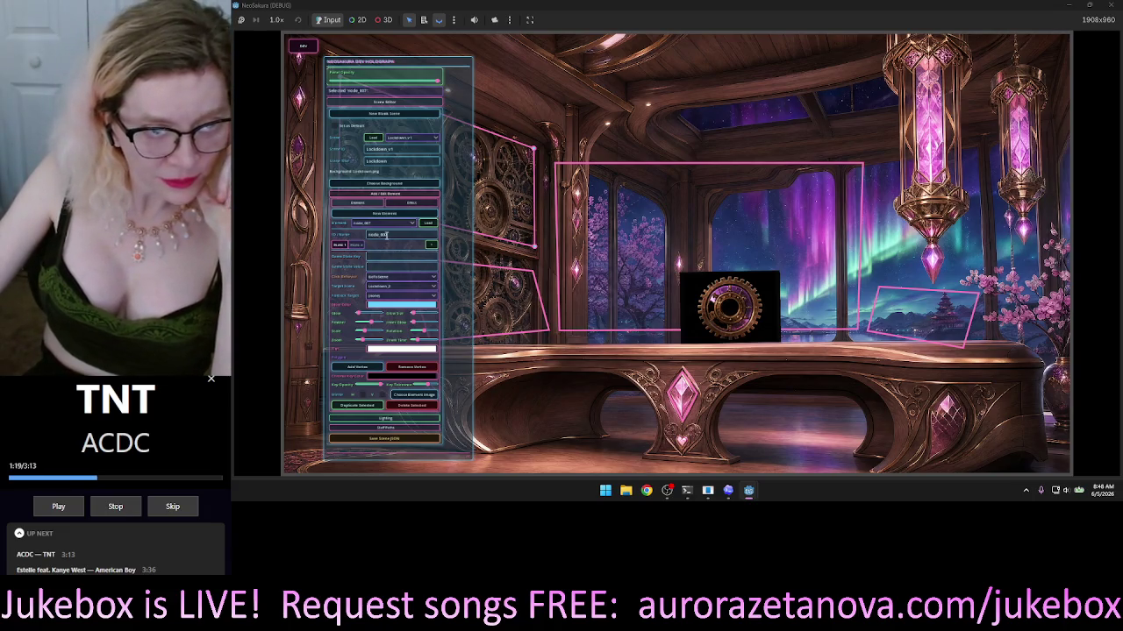
left_click(386, 223)
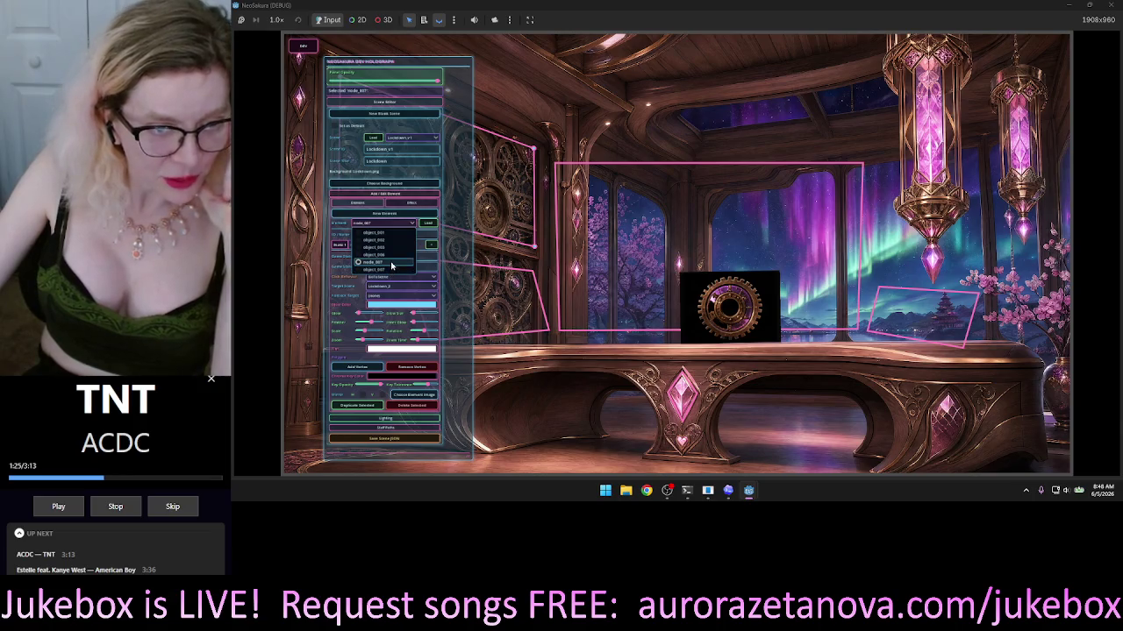
left_click(391, 269)
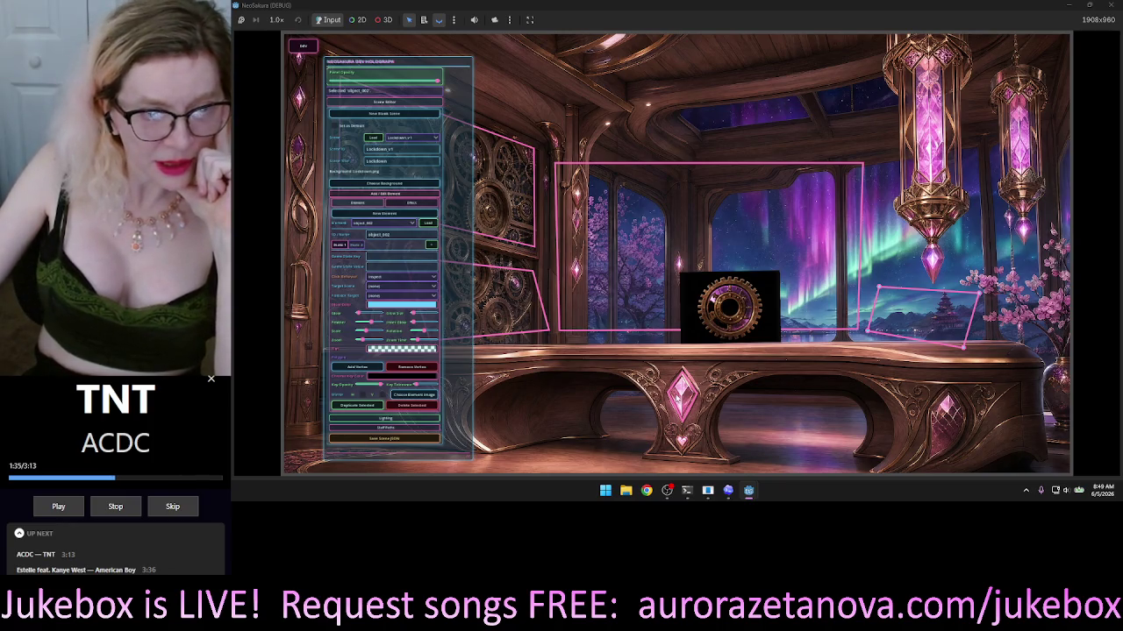
left_click(676, 398)
key("Tab")
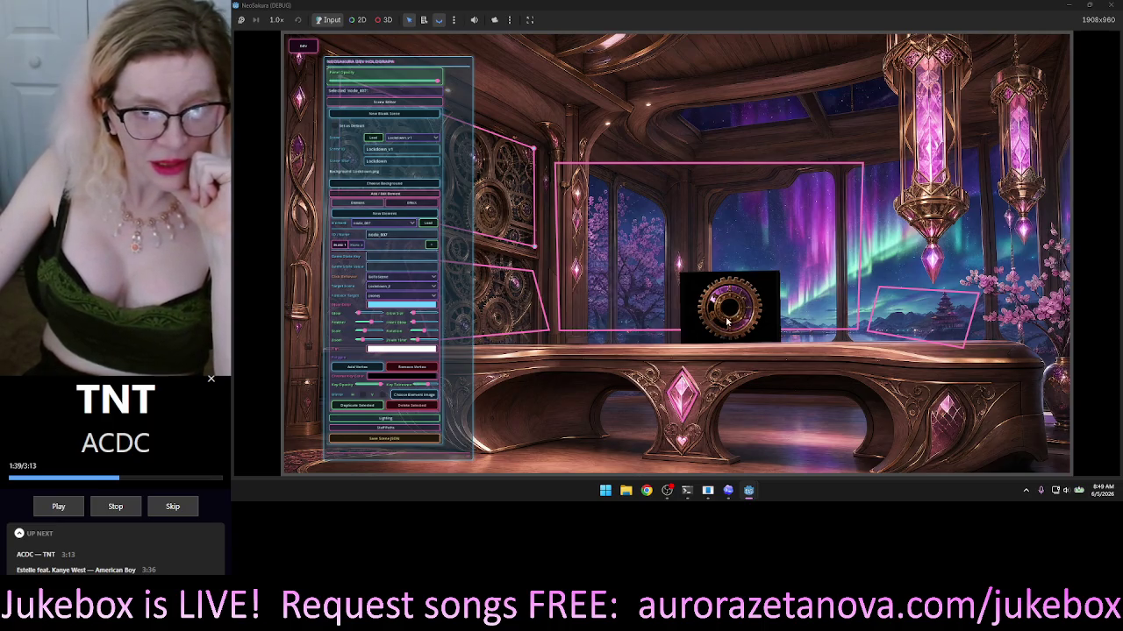
Move the gear image onto the desk, then load object_007 and delete it.
mouse_move(726, 323)
left_mouse_down()
mouse_move(718, 384)
mouse_move(729, 399)
mouse_move(816, 410)
mouse_move(796, 369)
mouse_move(721, 321)
mouse_move(736, 308)
mouse_move(817, 393)
mouse_move(971, 196)
mouse_move(964, 229)
left_mouse_up()
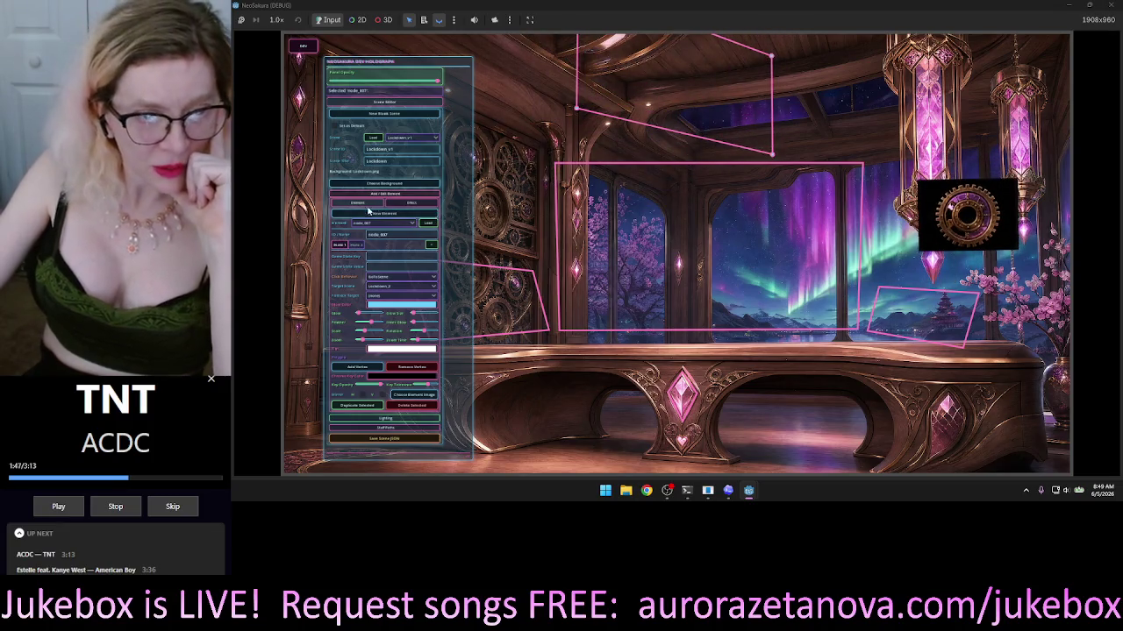
left_click(390, 223)
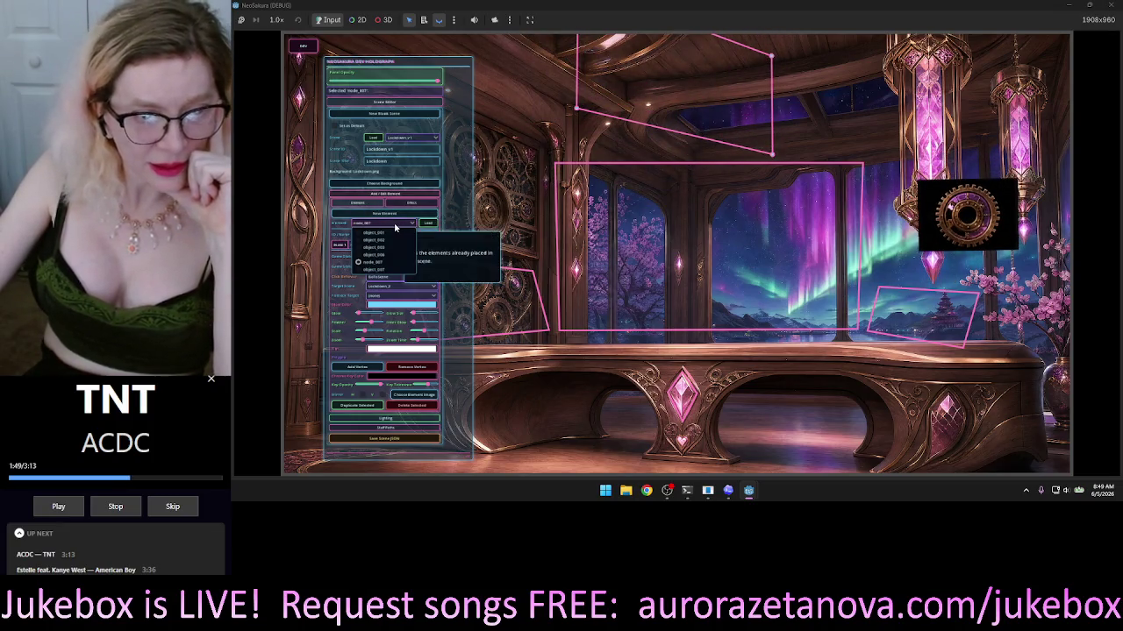
left_click(382, 269)
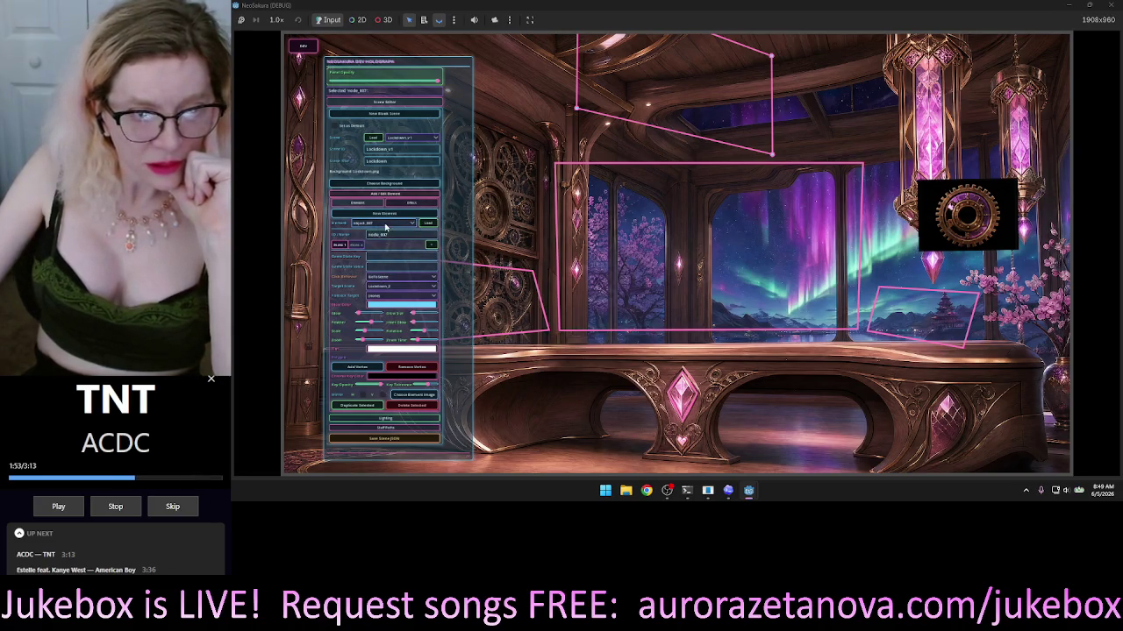
left_click(429, 225)
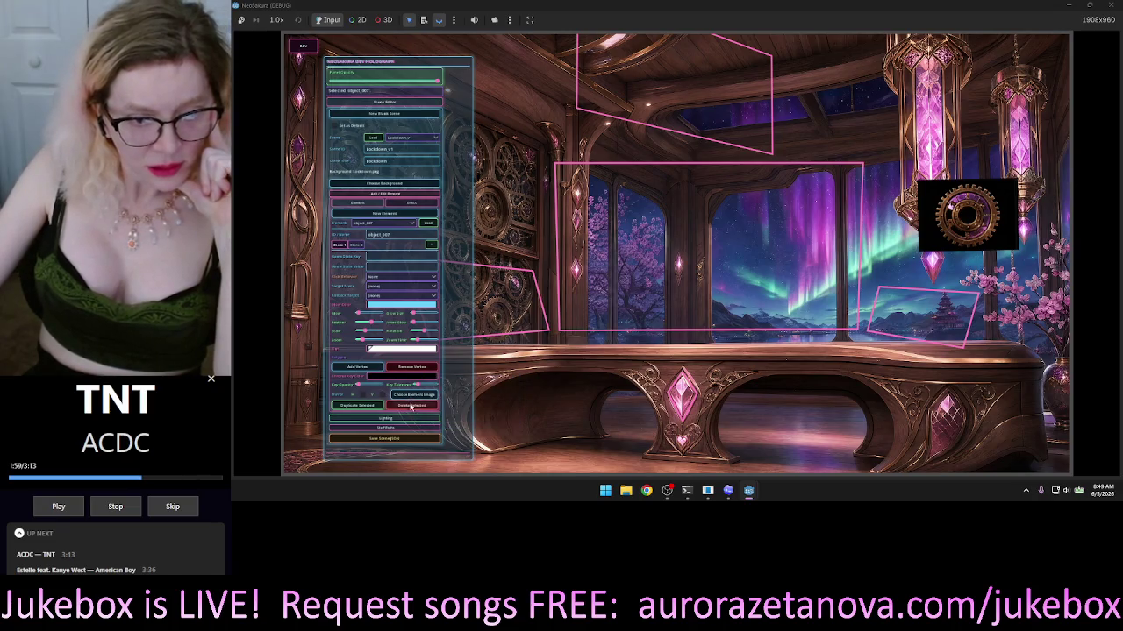
left_click(411, 406)
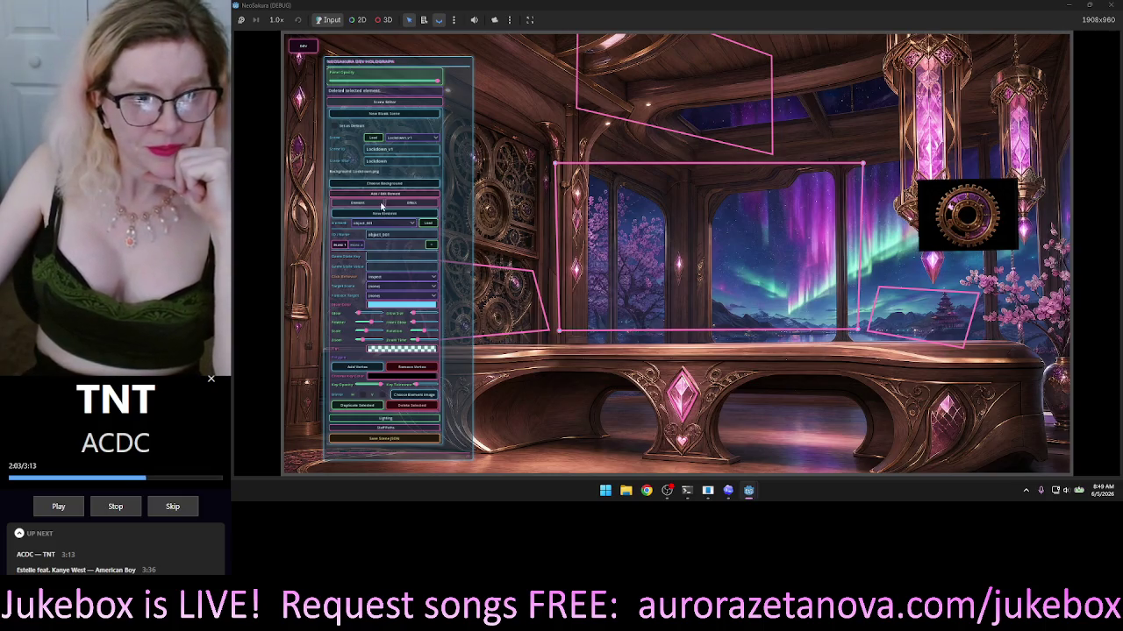
Pick node_007 from the Element list to load it for editing.
left_click(394, 224)
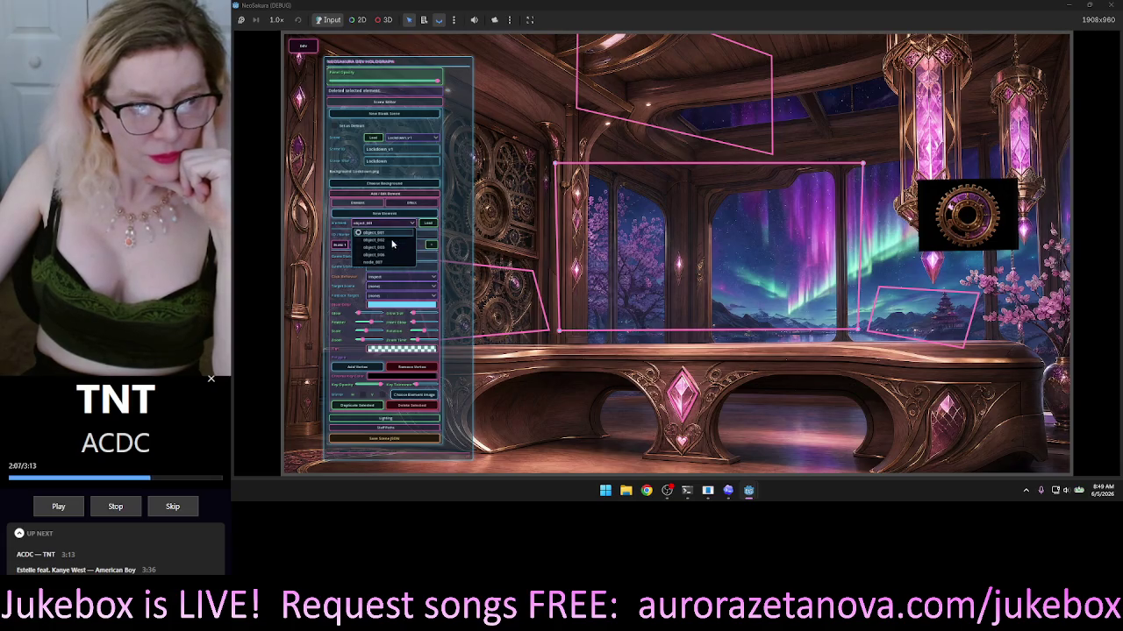
left_click(386, 263)
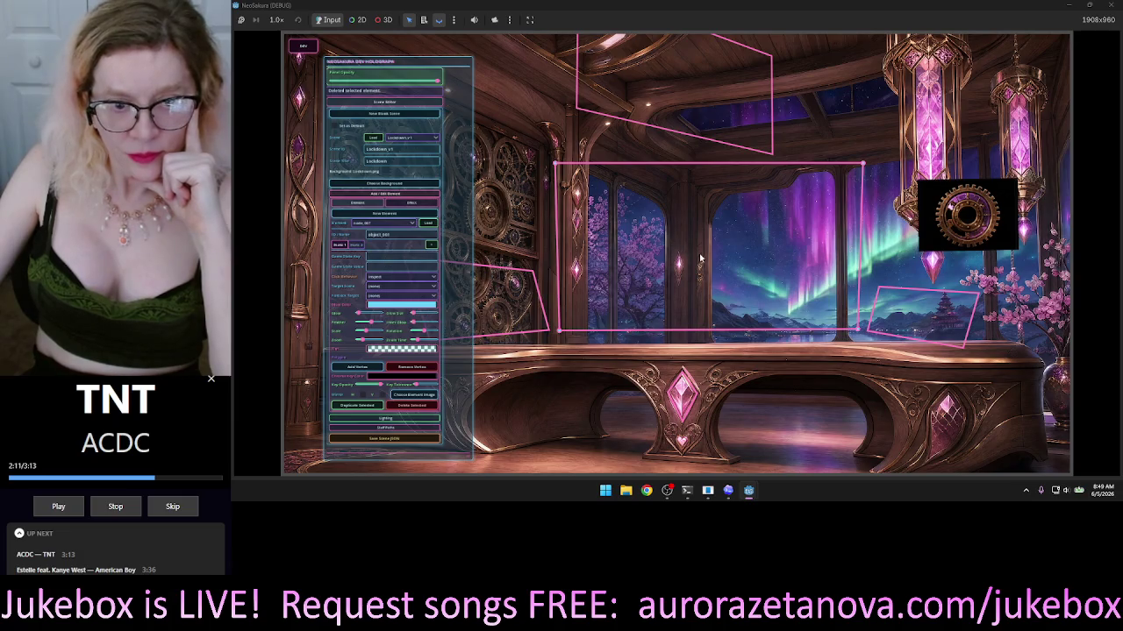
key("Escape")
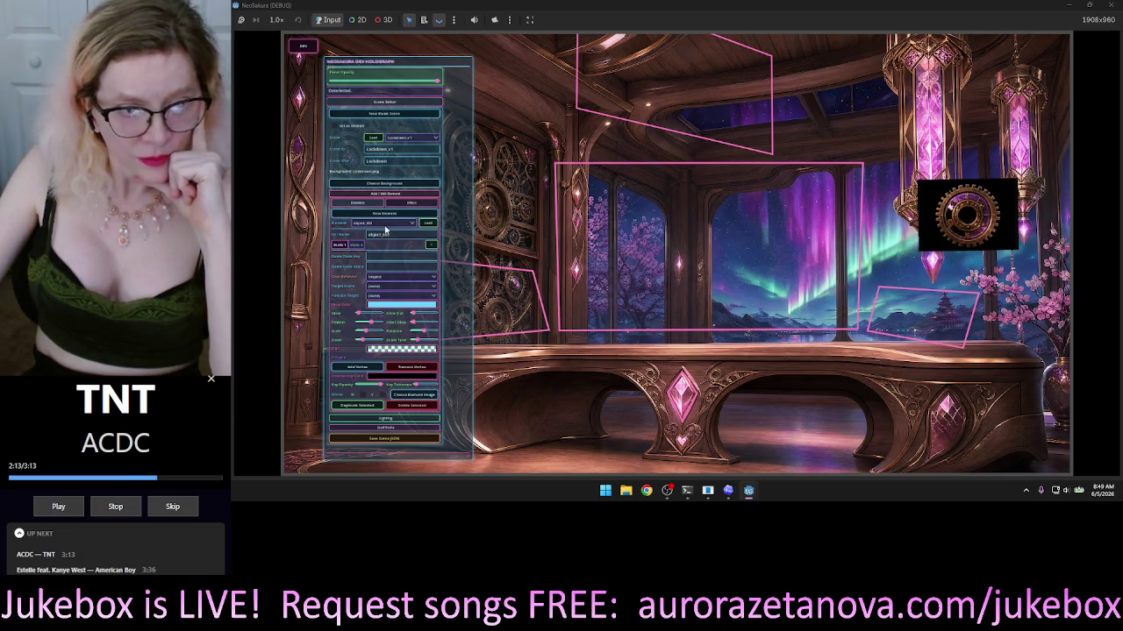
left_click(384, 225)
left_click(376, 262)
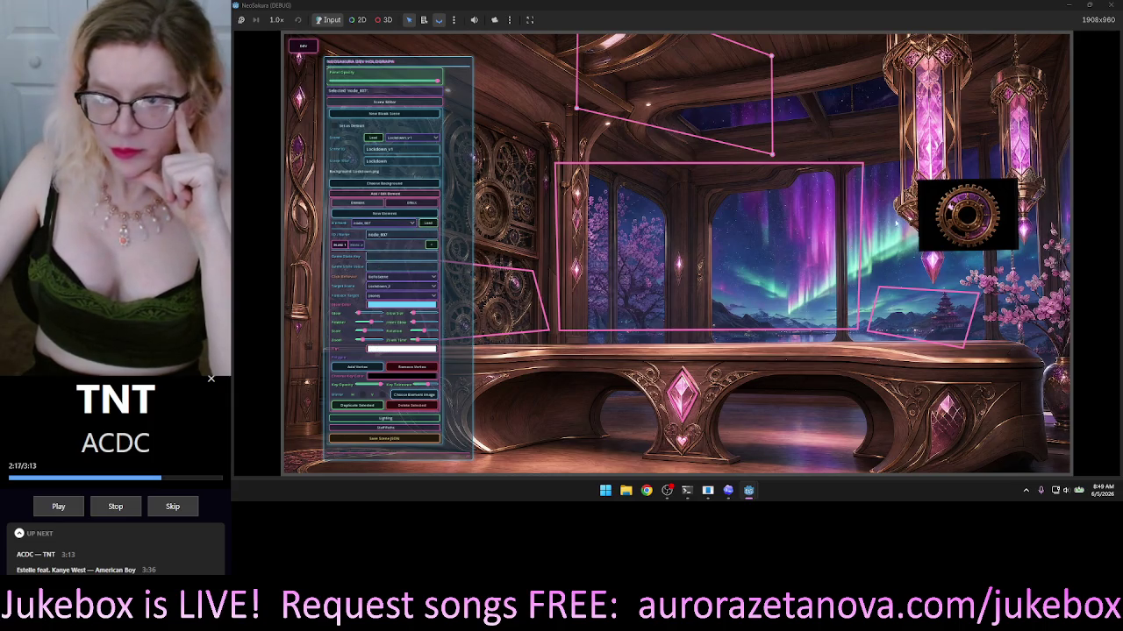
Move the cog to the table centre, then load object_001 and delete the cog.
mouse_move(933, 212)
left_mouse_down()
mouse_move(820, 224)
mouse_move(726, 309)
mouse_move(713, 298)
left_mouse_up()
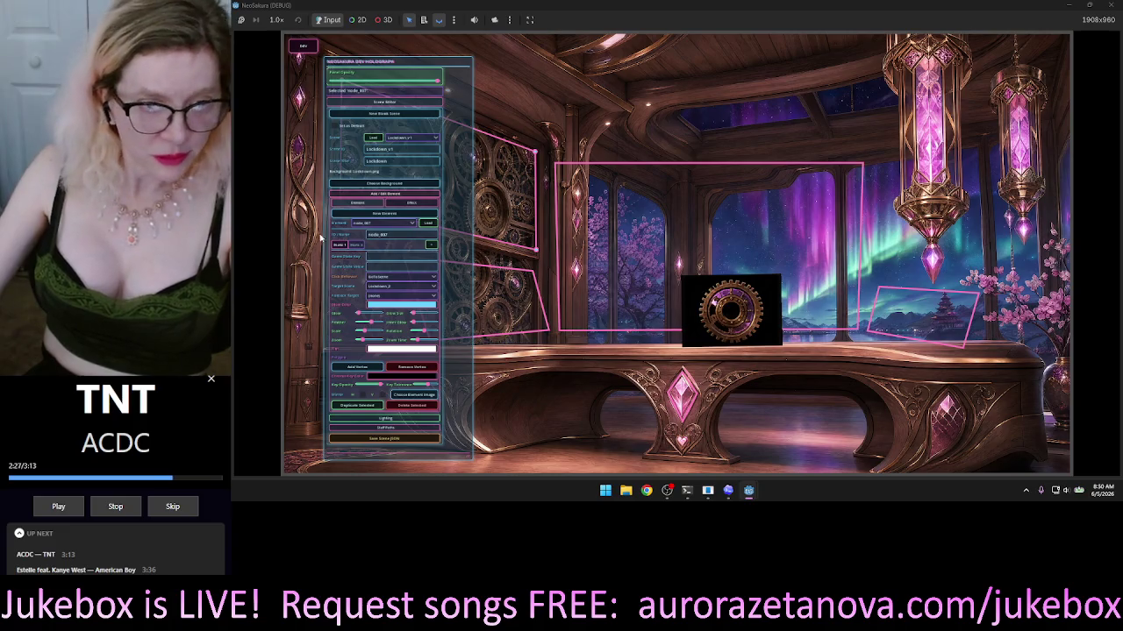
left_click(401, 224)
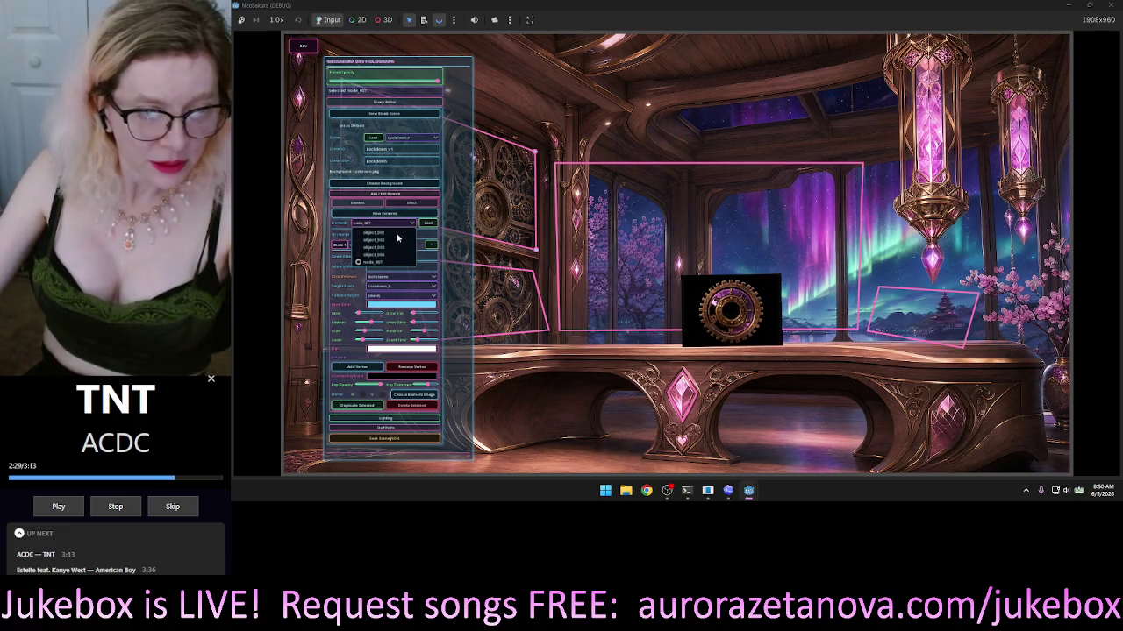
left_click(390, 233)
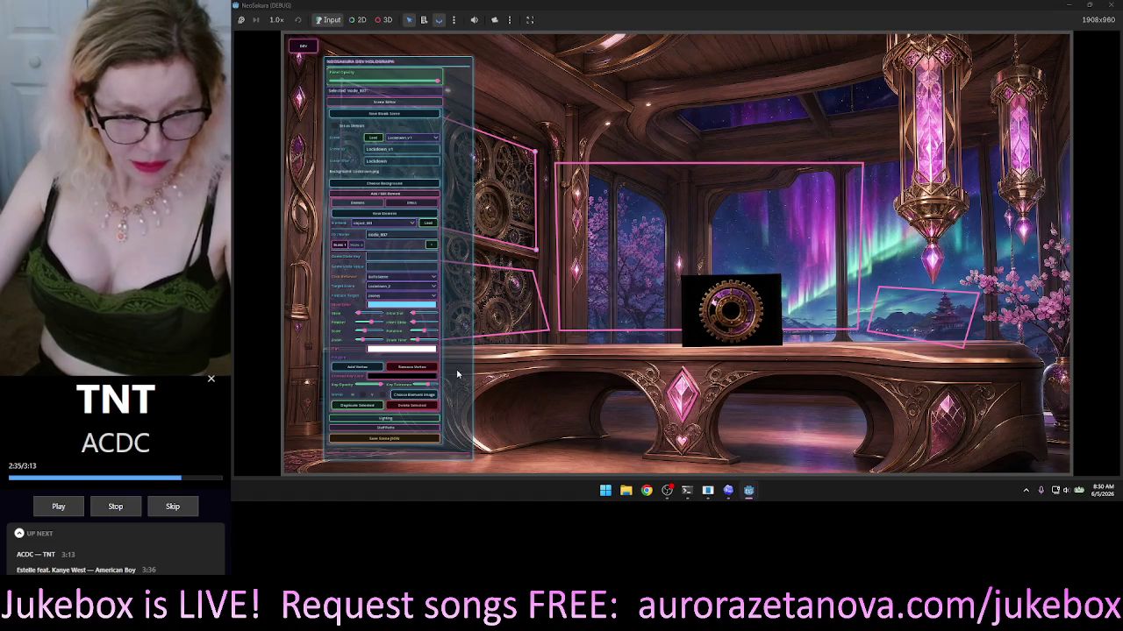
left_click(419, 407)
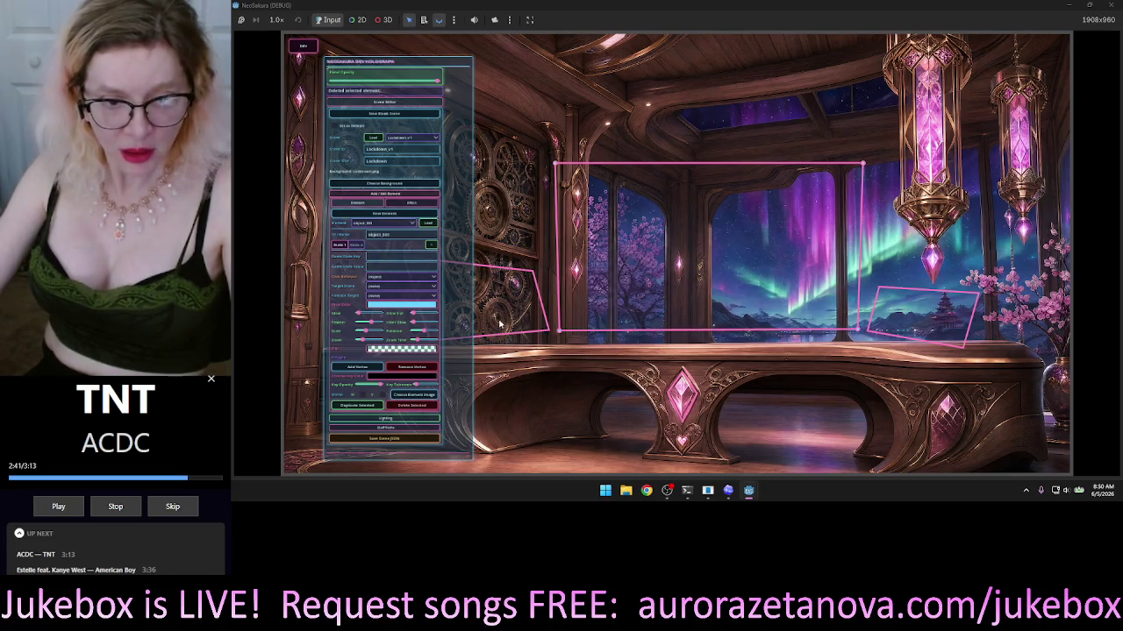
Delete the small pink quad, large pink frame and right quad, then move the dev panel aside.
left_click(419, 407)
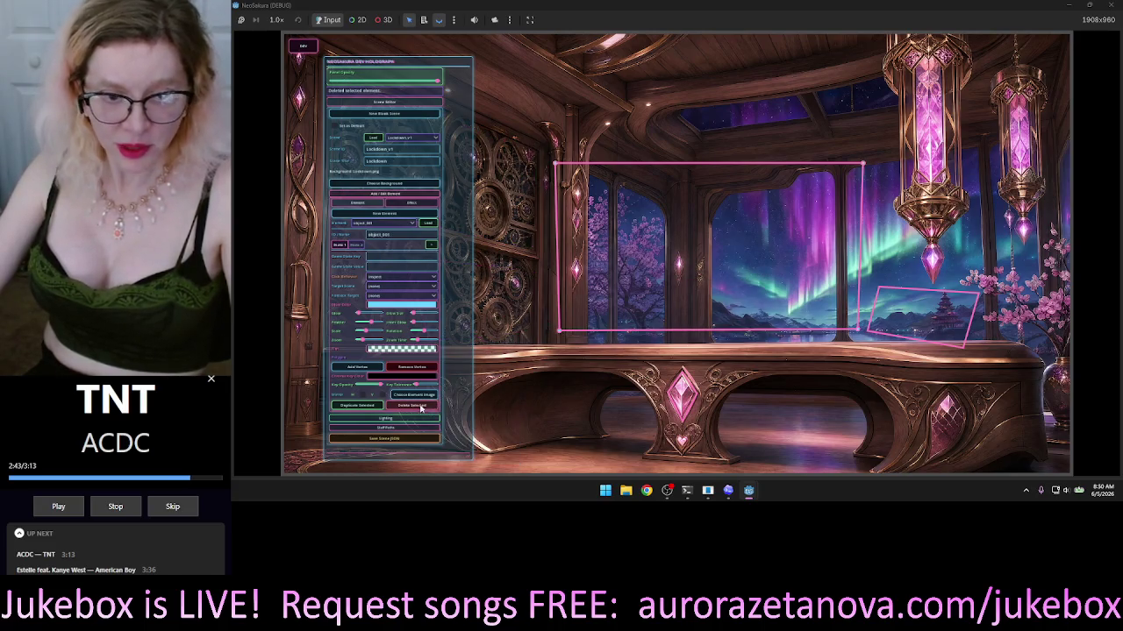
left_click(638, 314)
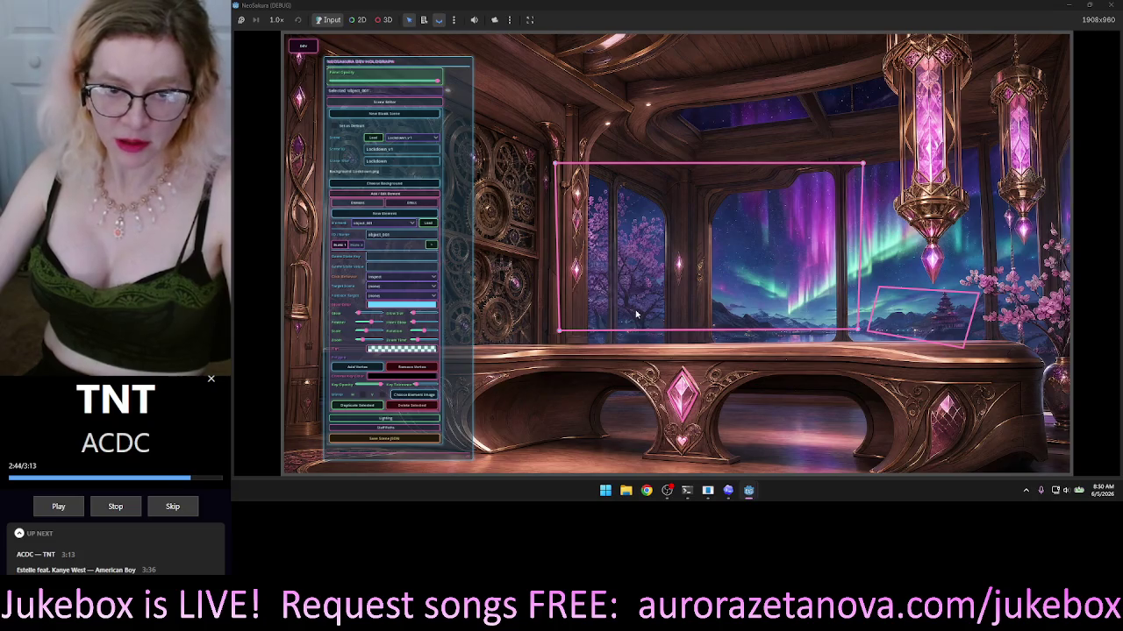
left_click(412, 405)
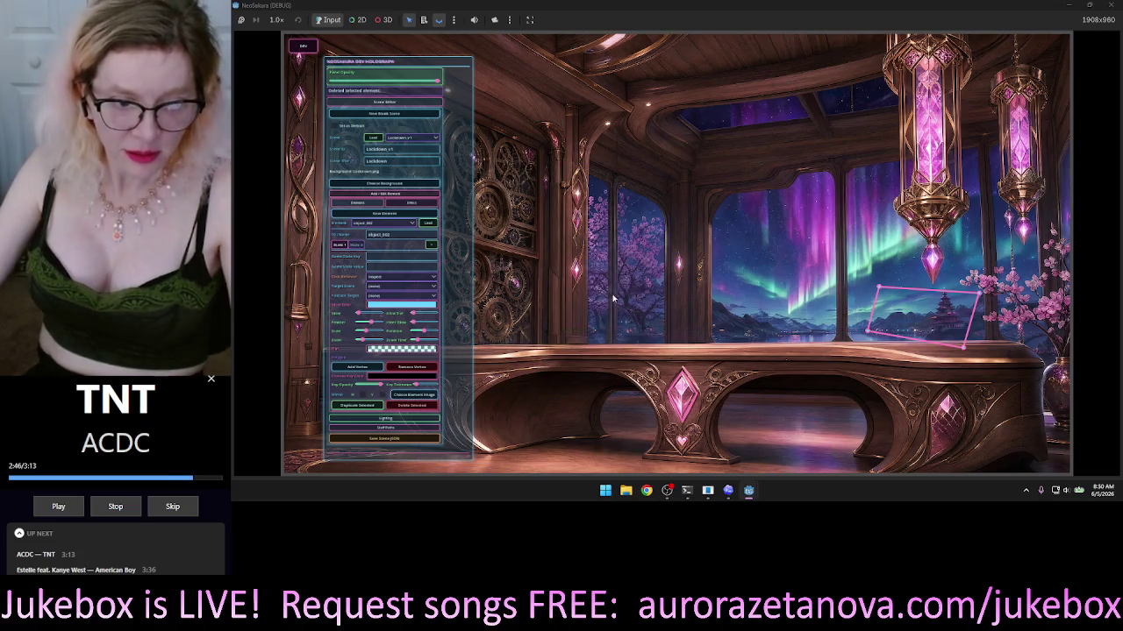
left_click(412, 405)
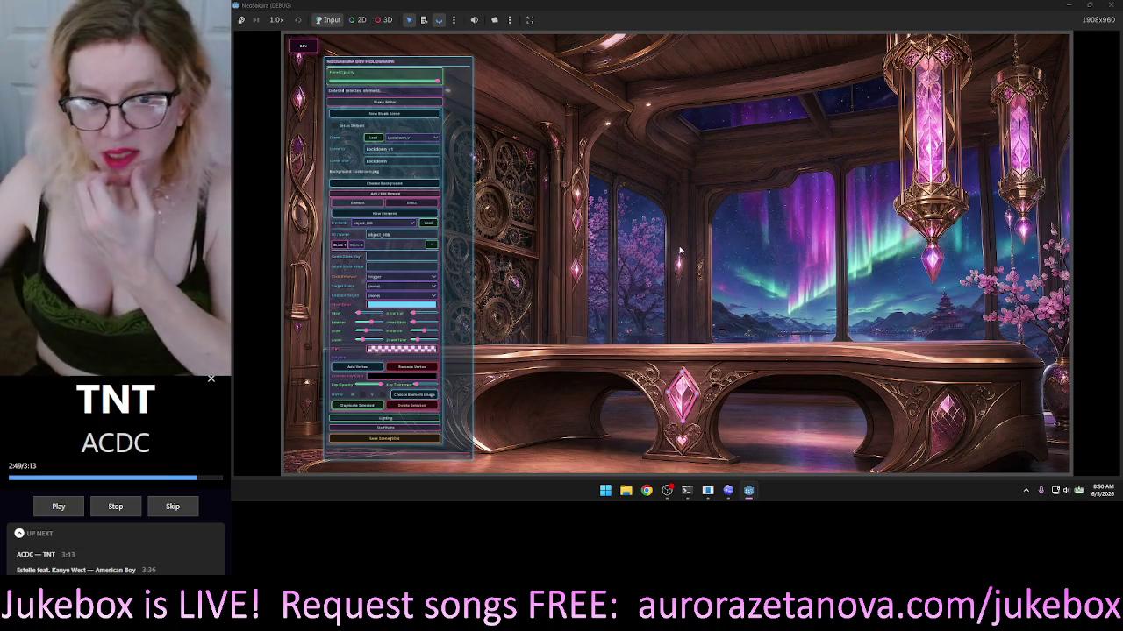
mouse_move(449, 66)
left_mouse_down()
mouse_move(272, 70)
mouse_move(1109, 92)
mouse_move(438, 57)
left_mouse_up()
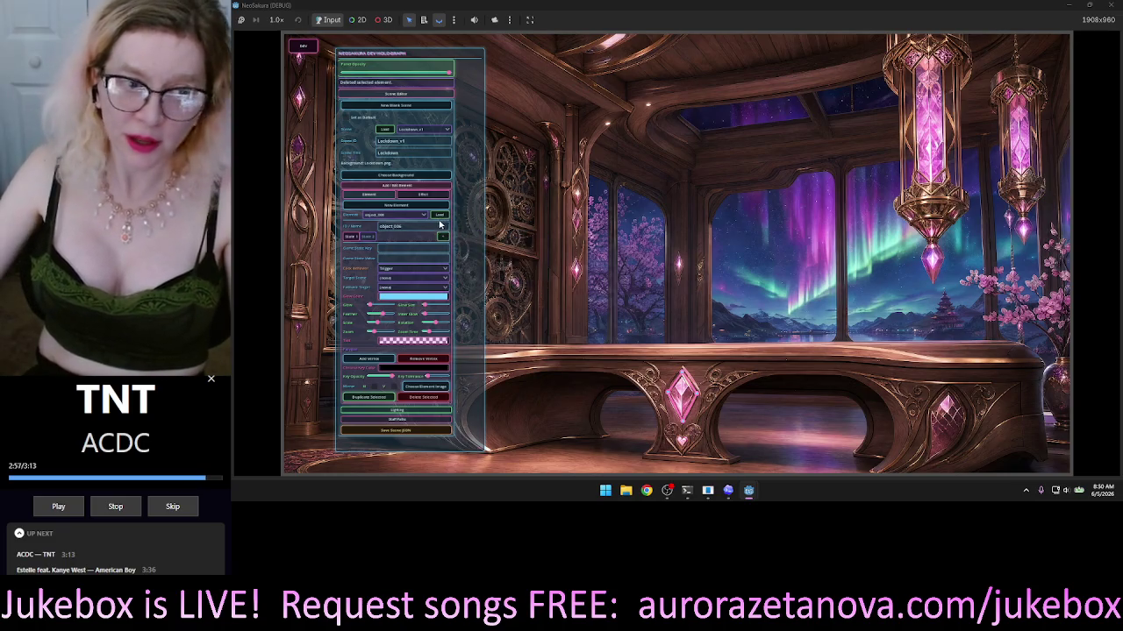
Load object_506 from the Element list, delete it, and drag the dev panel back over the scene.
left_click(421, 216)
left_click(399, 223)
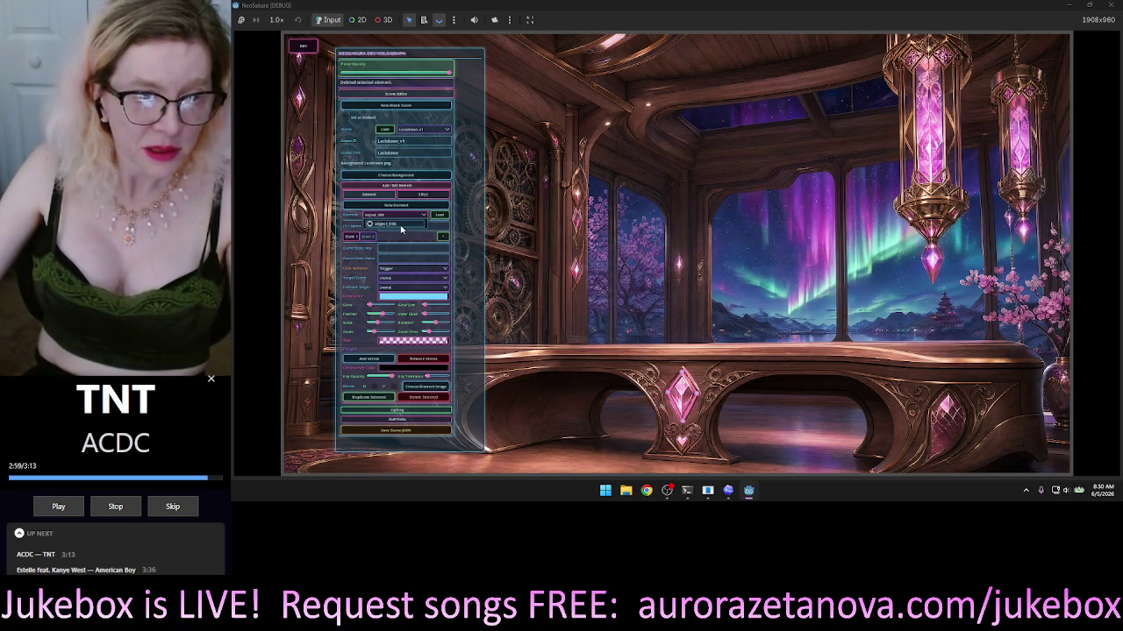
left_click(439, 215)
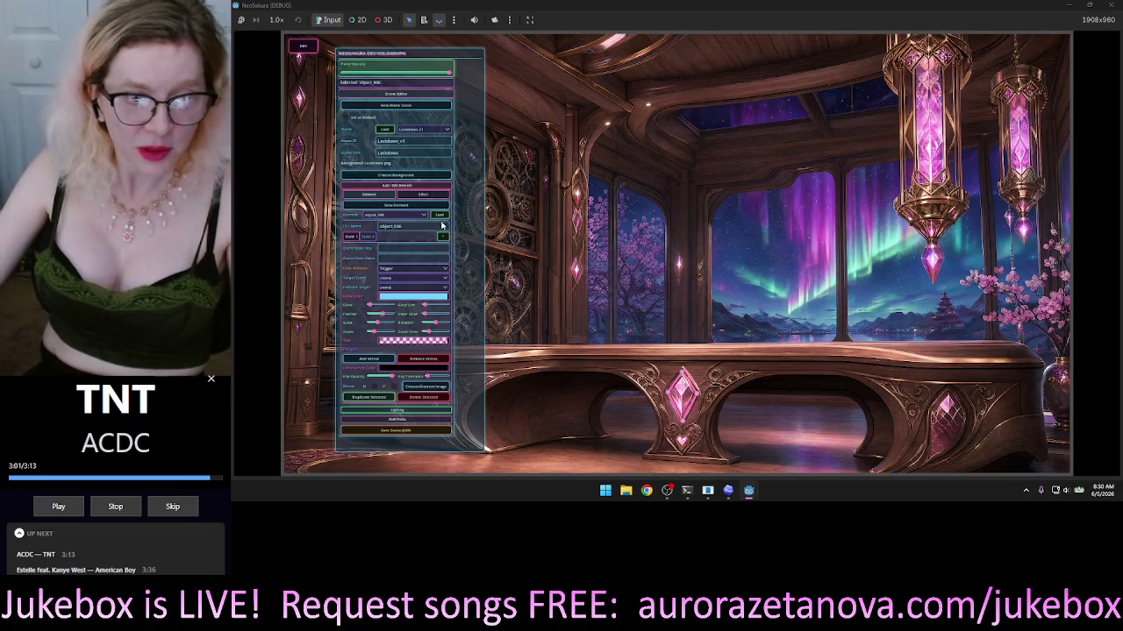
left_click(430, 397)
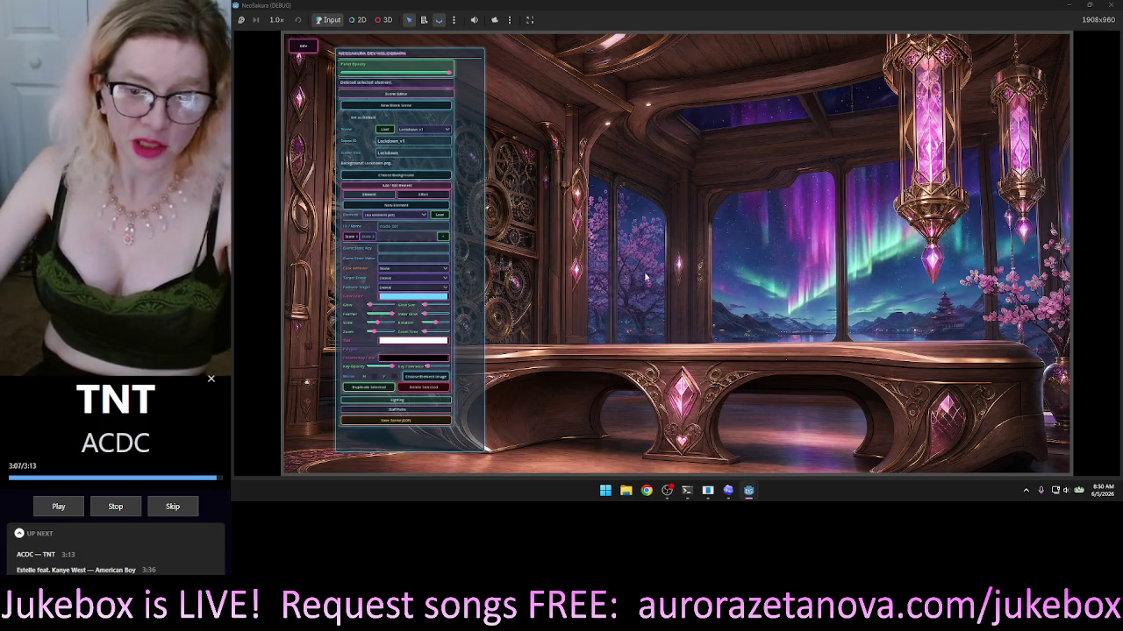
mouse_move(466, 59)
left_mouse_down()
mouse_move(412, 75)
mouse_move(552, 208)
mouse_move(428, 102)
mouse_move(429, 80)
mouse_move(405, 61)
mouse_move(426, 59)
left_mouse_up()
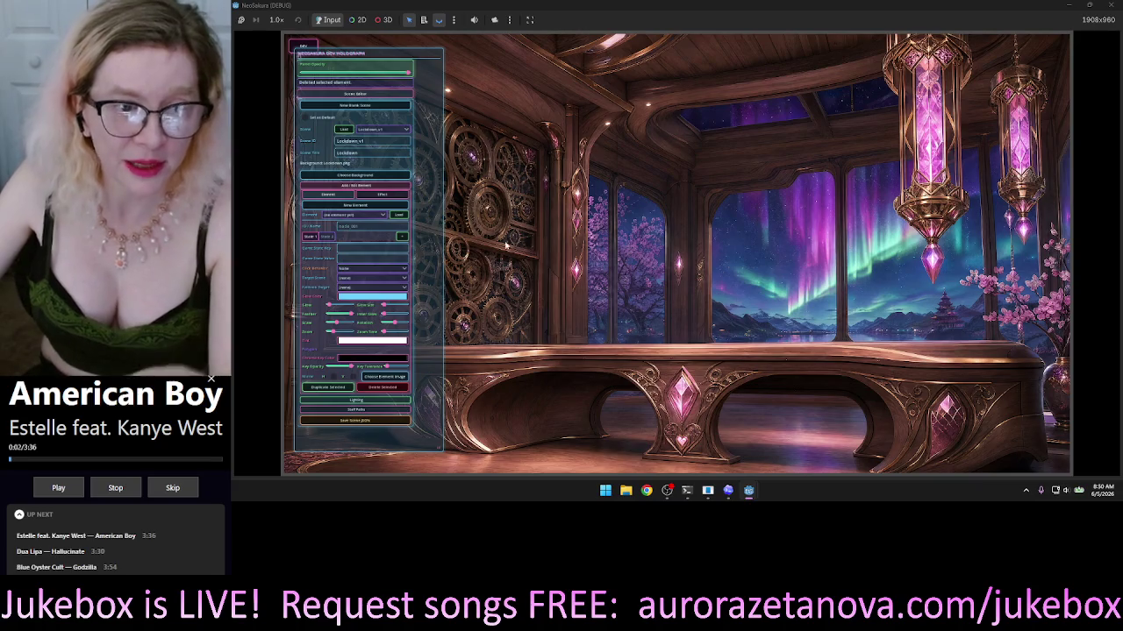
Confirm no elements remain in the scene, then create and select a new element node_001.
left_click(372, 214)
left_click(373, 223)
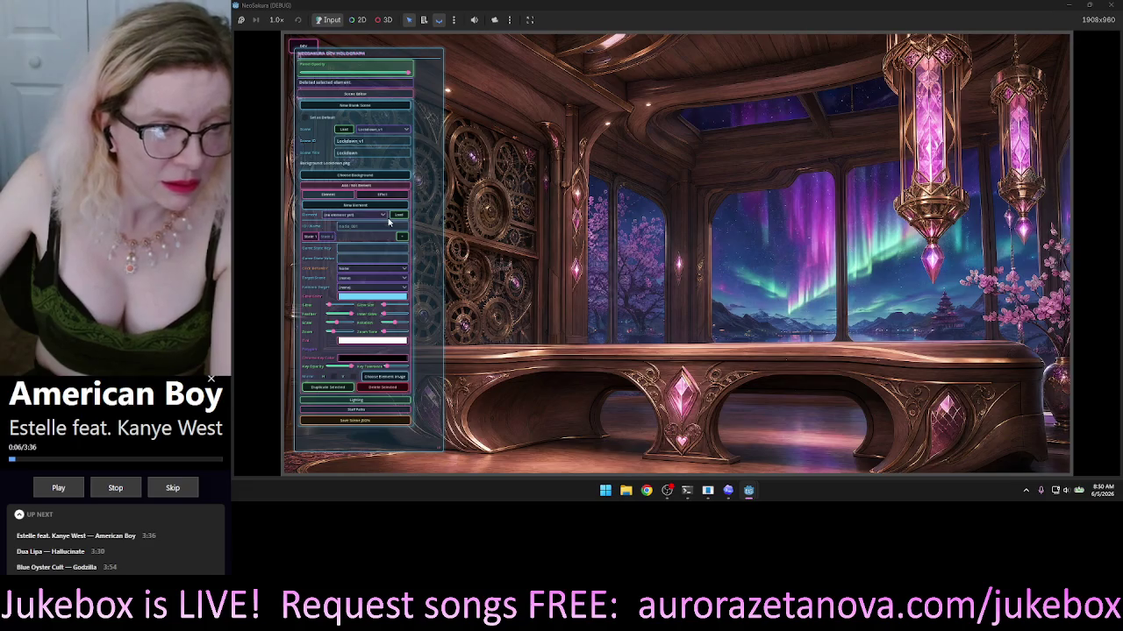
left_click(369, 207)
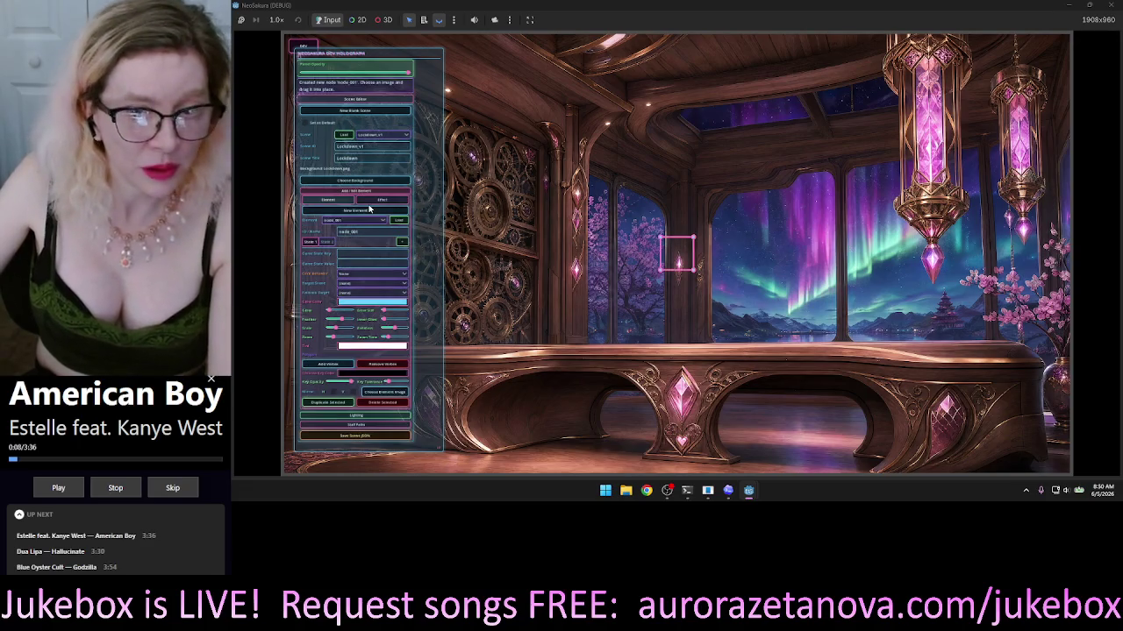
left_click(680, 251)
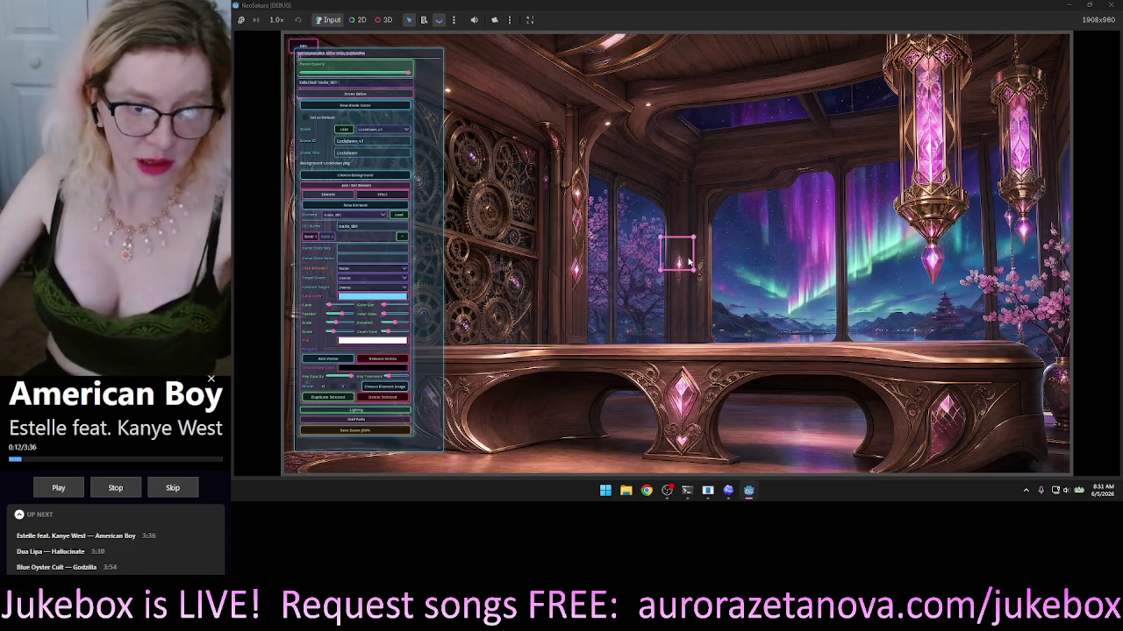
Give node_001 a cog image from the UI assets folder and nudge it slightly up-left.
left_click(384, 386)
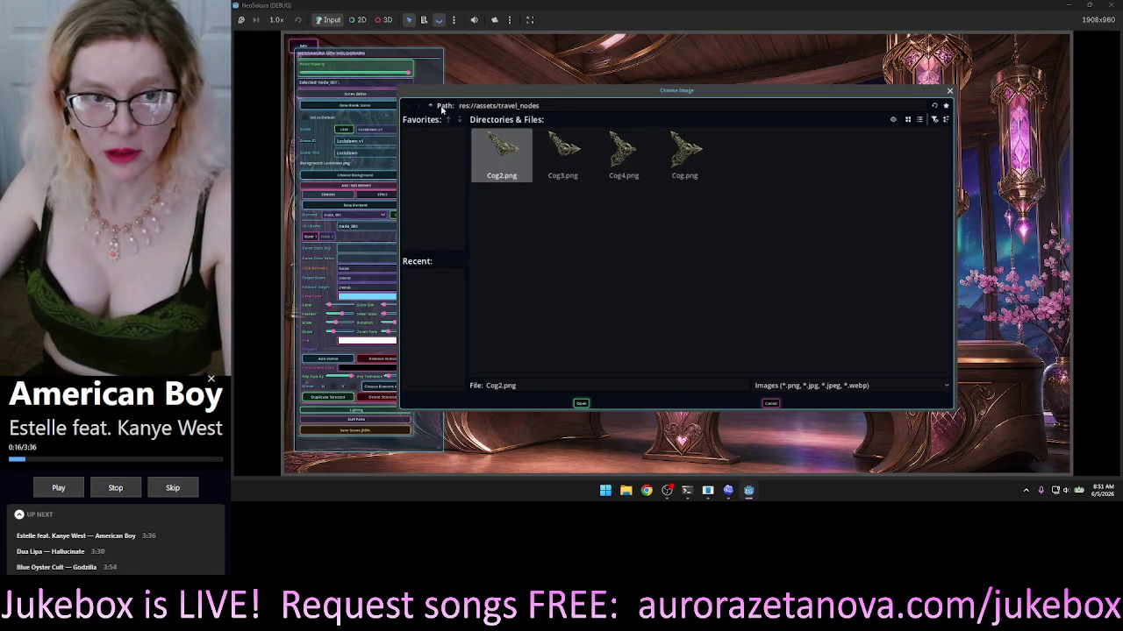
left_click(431, 107)
left_click(747, 158)
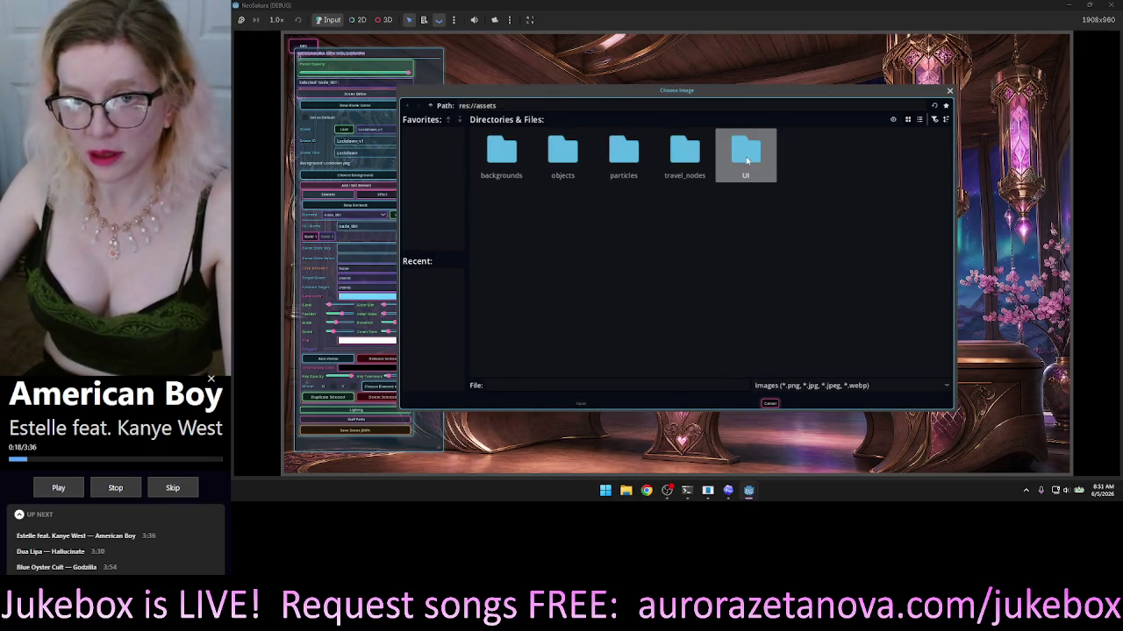
double_click(737, 160)
key("Return")
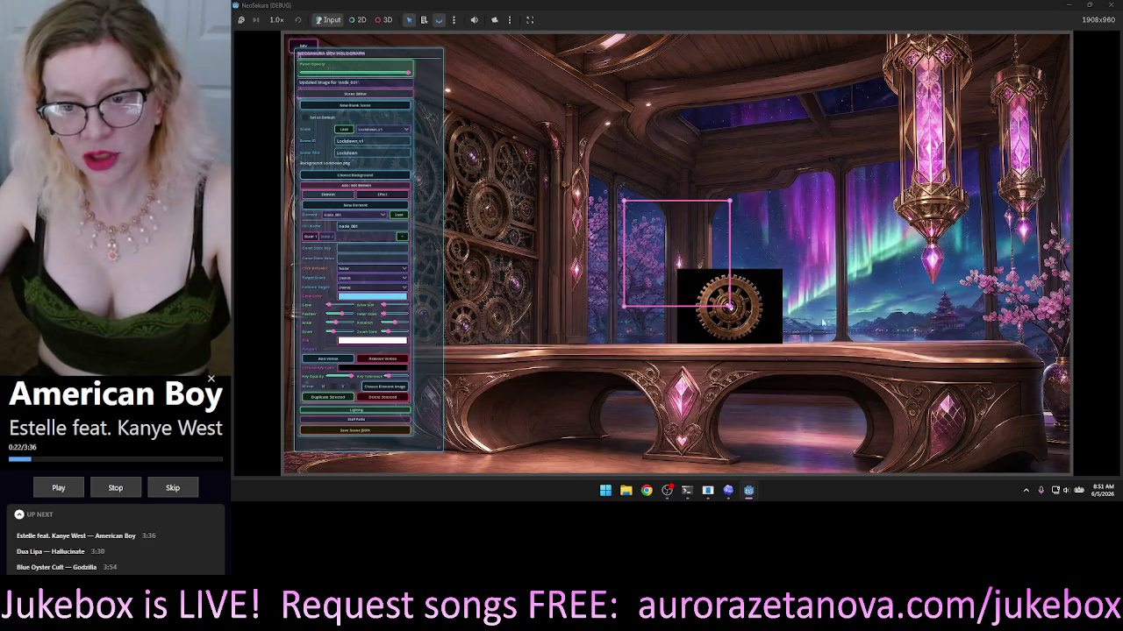
left_click(688, 271)
mouse_move(729, 307)
left_mouse_down()
mouse_move(714, 274)
mouse_move(710, 285)
left_mouse_up()
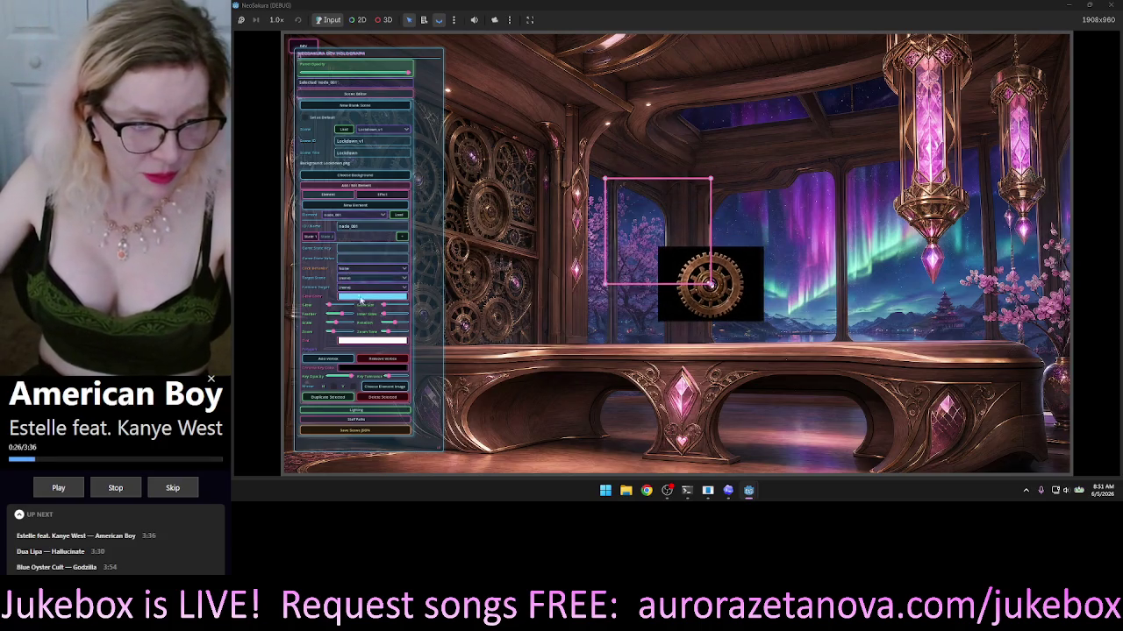
Replace node_001's image with Neo_UI_Cog_01.png from the res://assets UI folder.
left_click(384, 386)
left_click(430, 105)
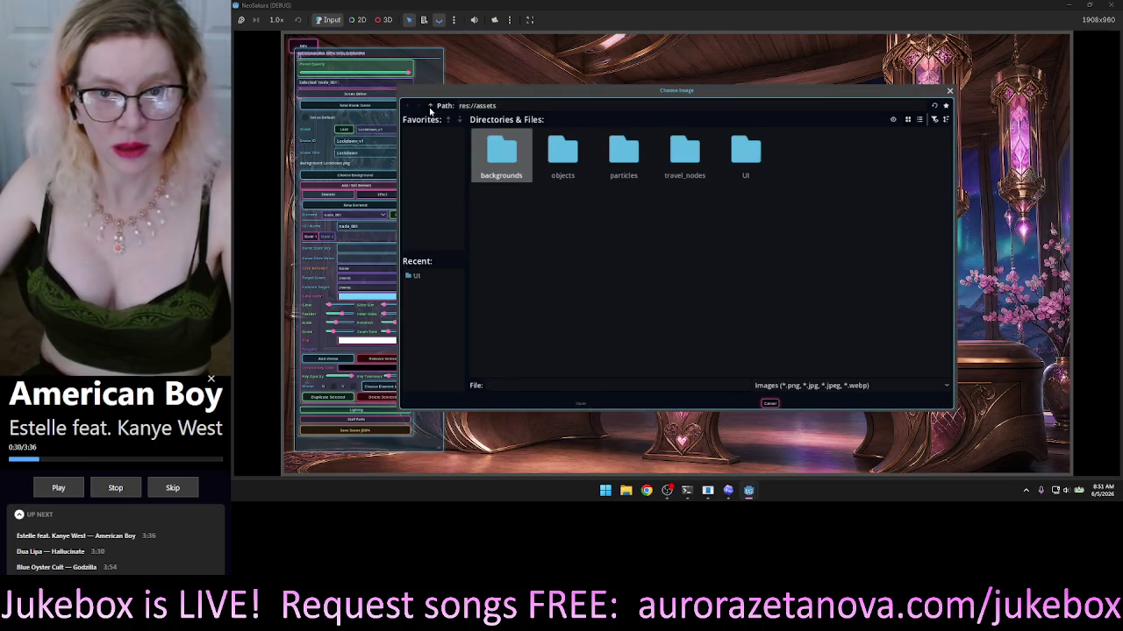
double_click(742, 152)
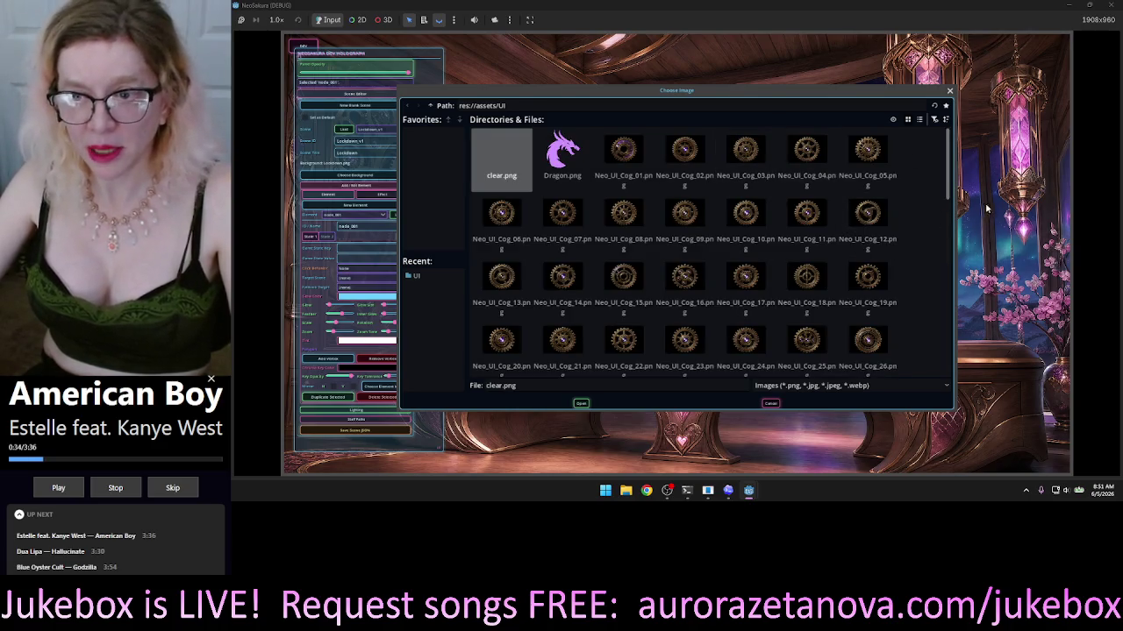
left_click_drag(949, 162, 943, 352)
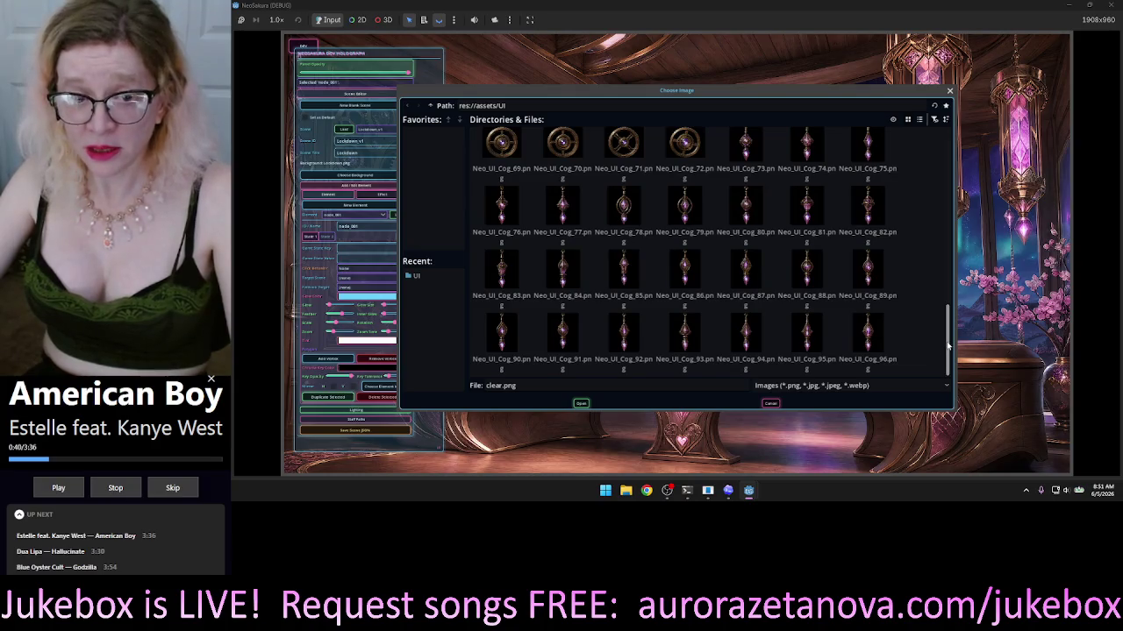
mouse_move(947, 346)
left_mouse_down()
mouse_move(943, 263)
mouse_move(952, 361)
left_mouse_up()
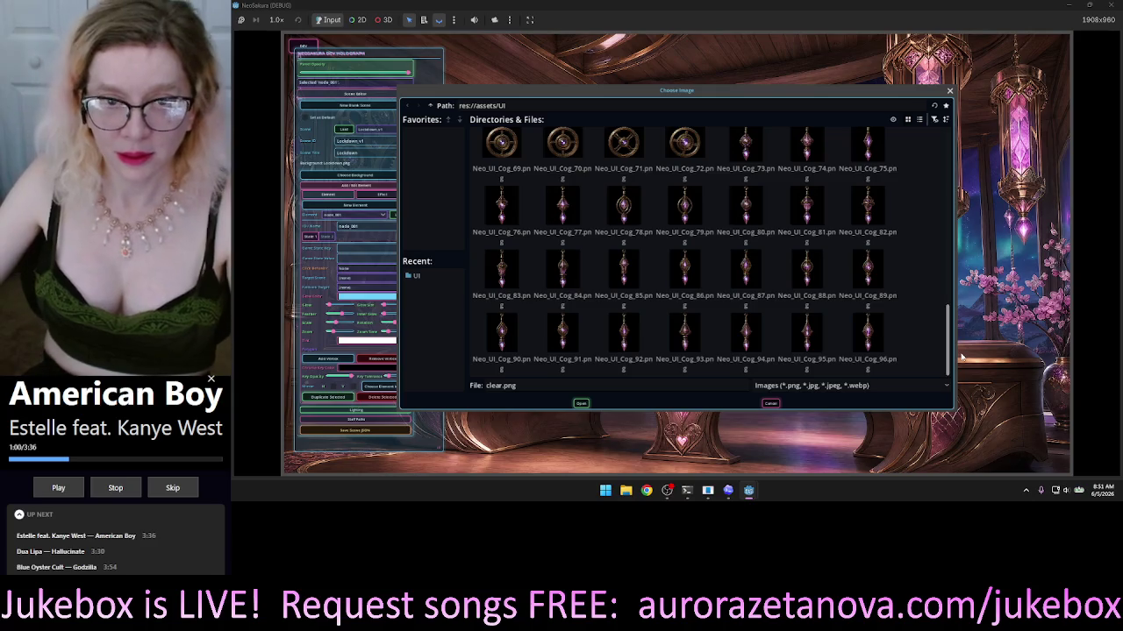
scroll(952, 298, "up", 3)
mouse_move(953, 293)
left_mouse_down()
mouse_move(932, 197)
mouse_move(948, 152)
left_mouse_up()
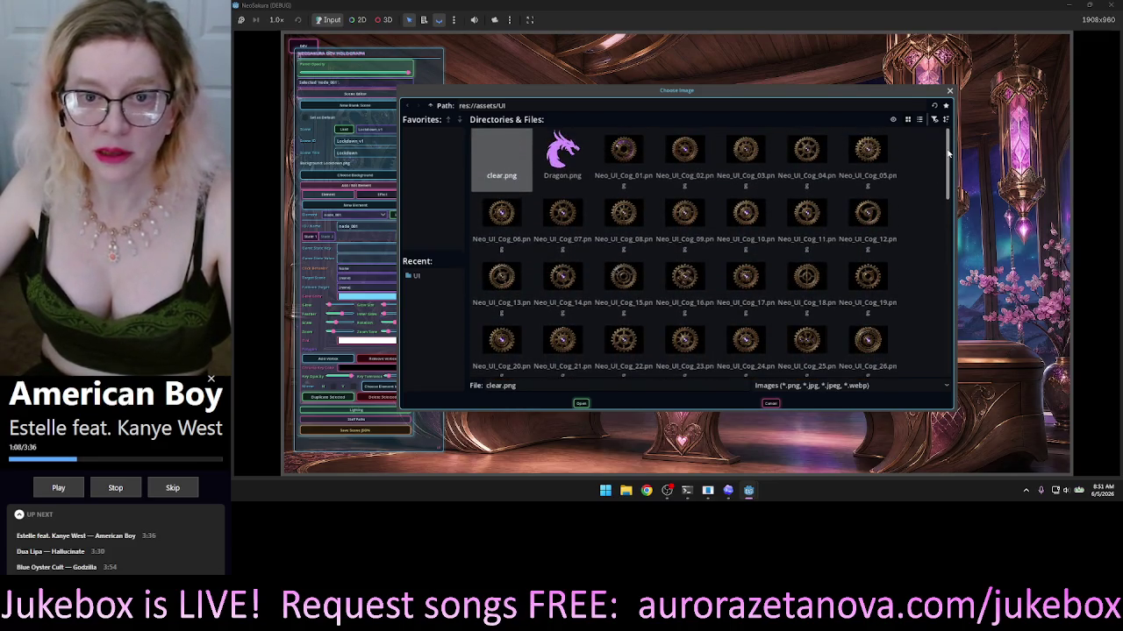
left_click(624, 167)
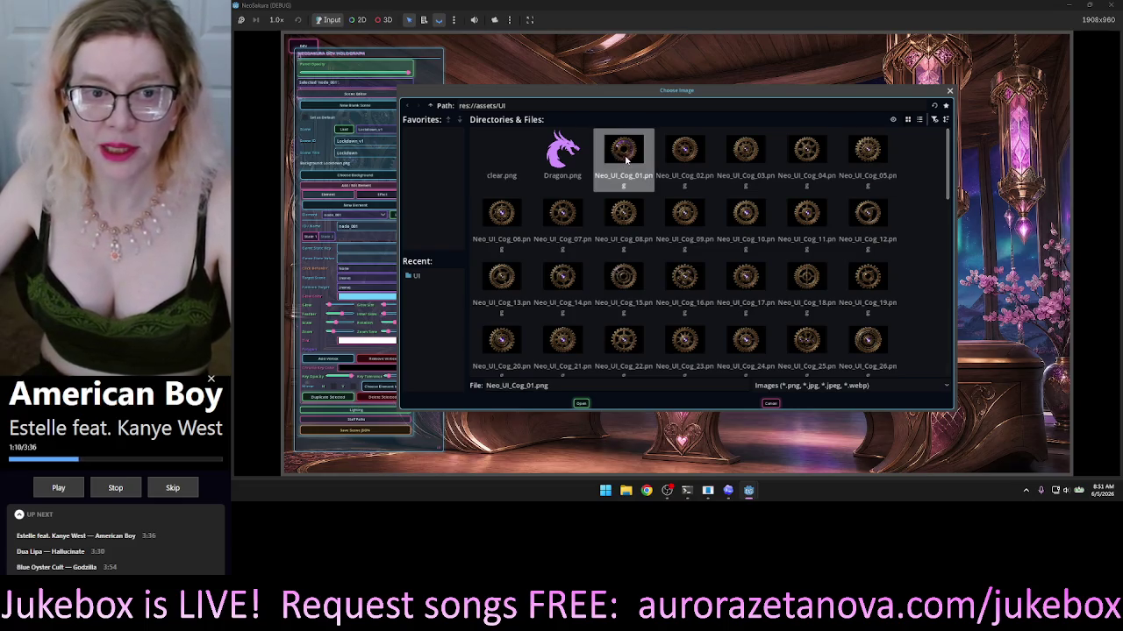
double_click(625, 160)
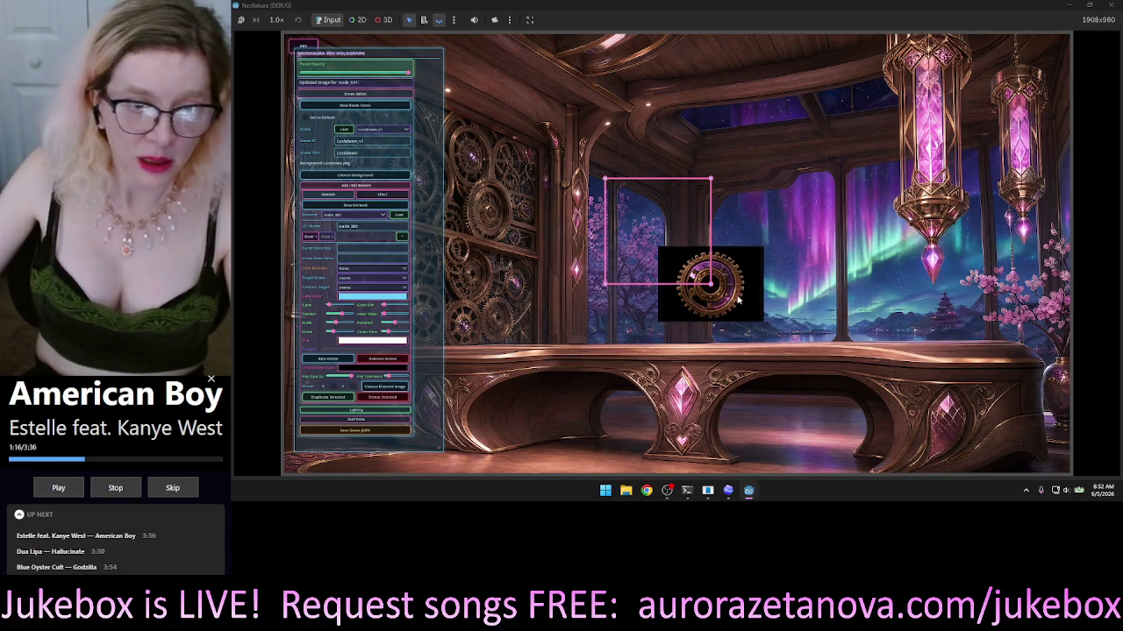
Place the cog element on the upper-left gear wall and shift the editing panel to the right.
mouse_move(739, 296)
left_mouse_down()
mouse_move(474, 184)
mouse_move(444, 187)
left_mouse_up()
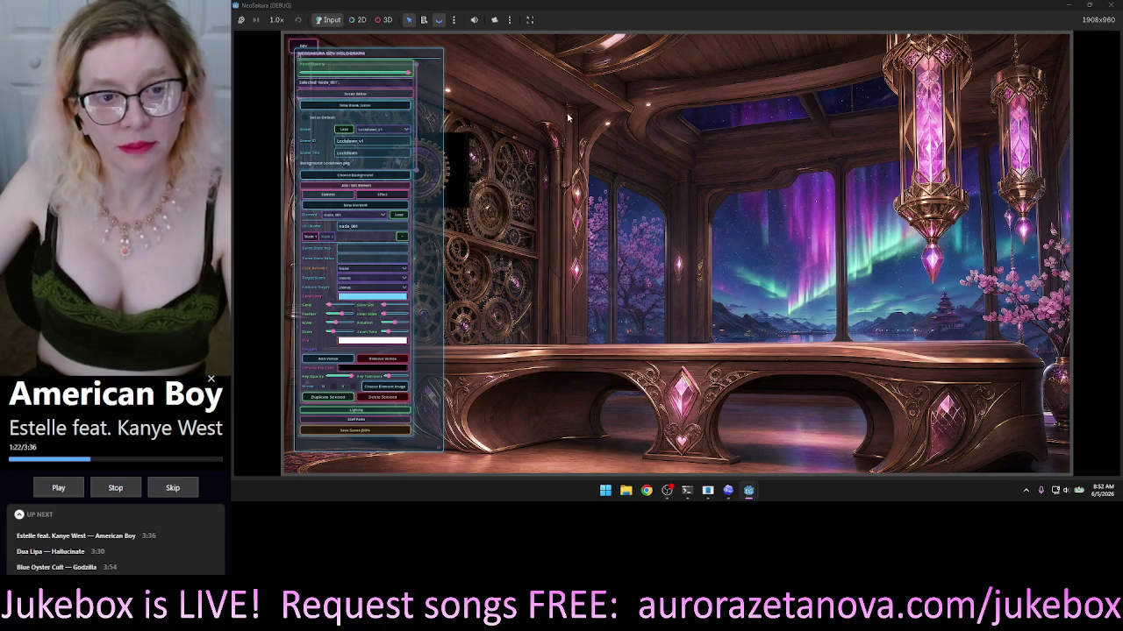
left_click_drag(406, 58, 860, 97)
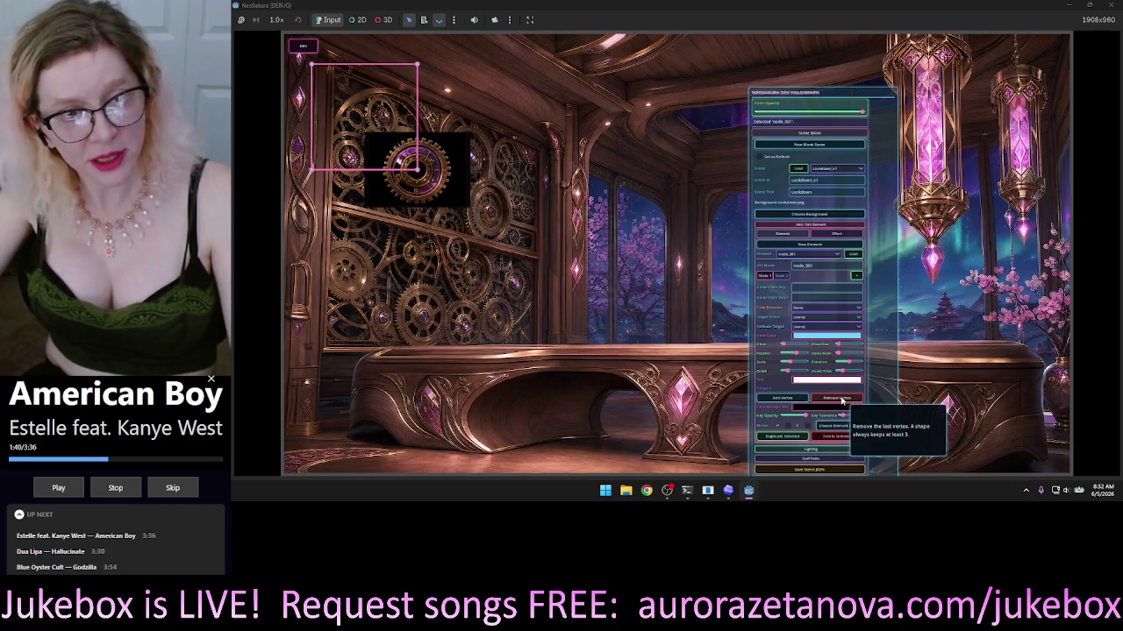
Rework node_001's pink polygon, removing vertices down to a triangle and adding several new ones.
left_click(842, 399)
left_click(842, 399)
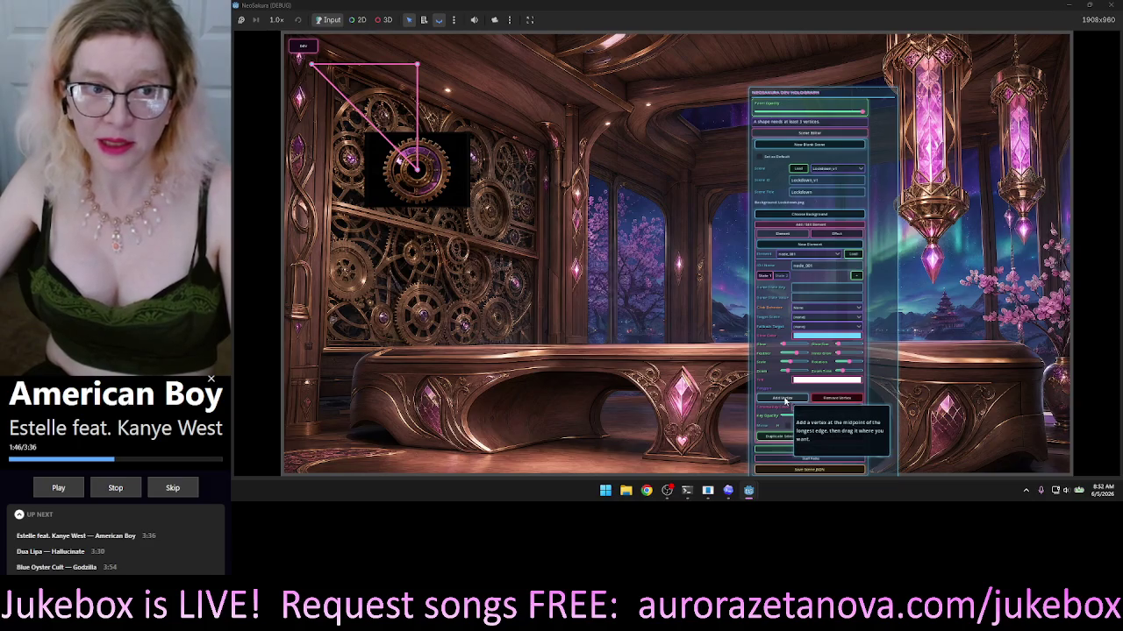
left_click(785, 400)
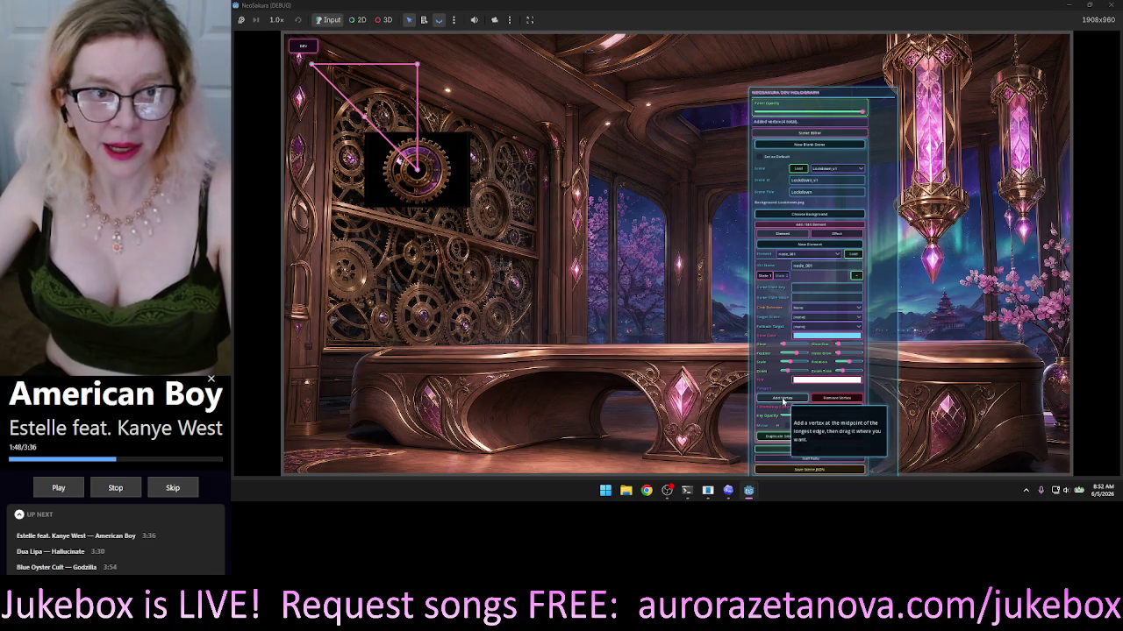
left_click(784, 400)
left_click(784, 401)
left_click(783, 400)
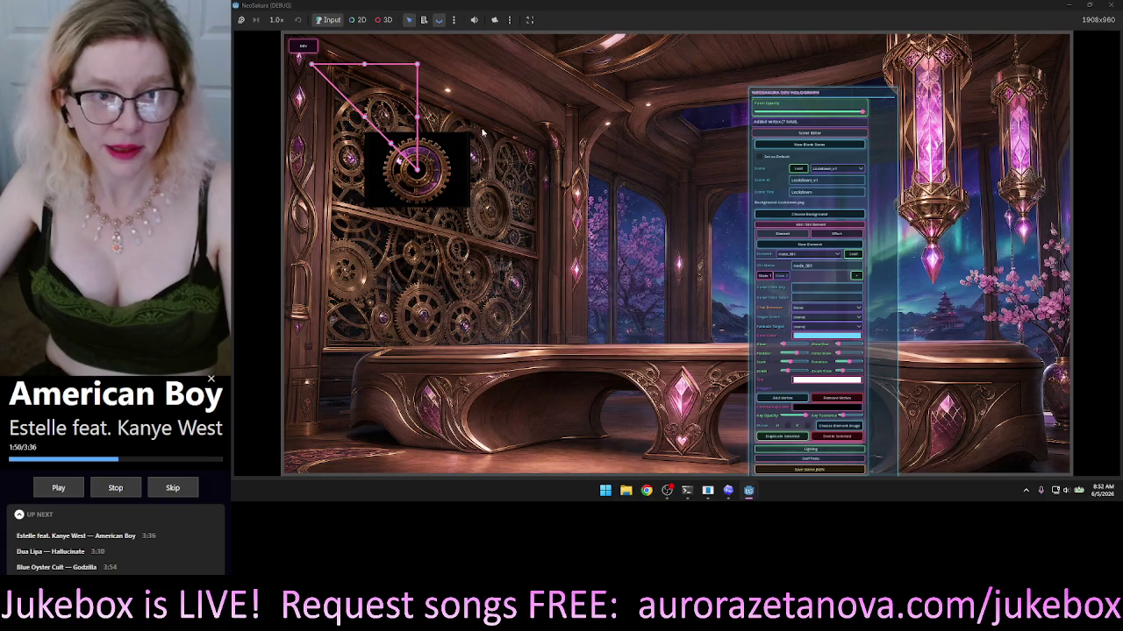
Fit the polygon vertices onto the cog's outline and move the cog down toward the table.
left_click_drag(419, 168, 419, 203)
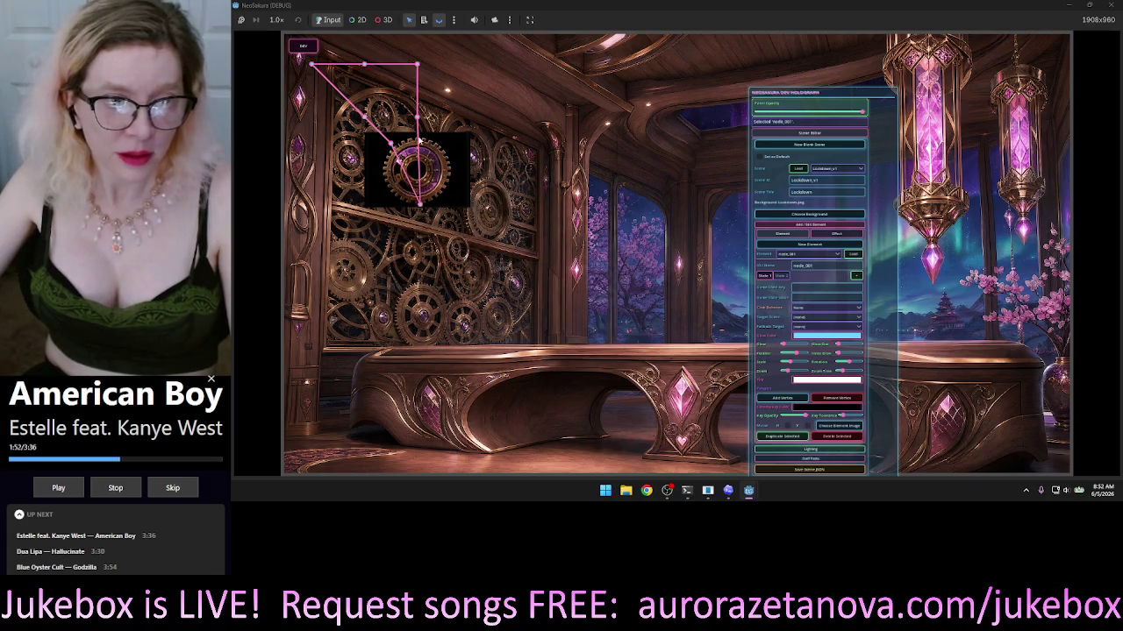
mouse_move(416, 120)
left_mouse_down()
mouse_move(462, 180)
mouse_move(450, 185)
left_mouse_up()
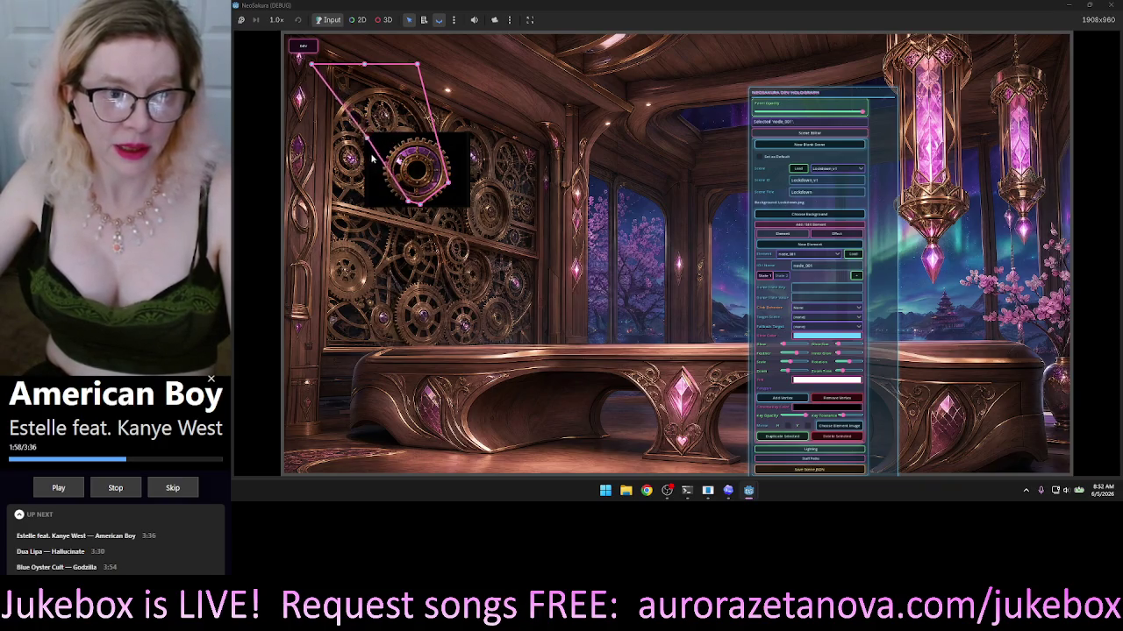
mouse_move(312, 64)
left_mouse_down()
mouse_move(356, 79)
mouse_move(413, 136)
mouse_move(419, 105)
mouse_move(445, 156)
mouse_move(422, 141)
mouse_move(404, 149)
left_mouse_up()
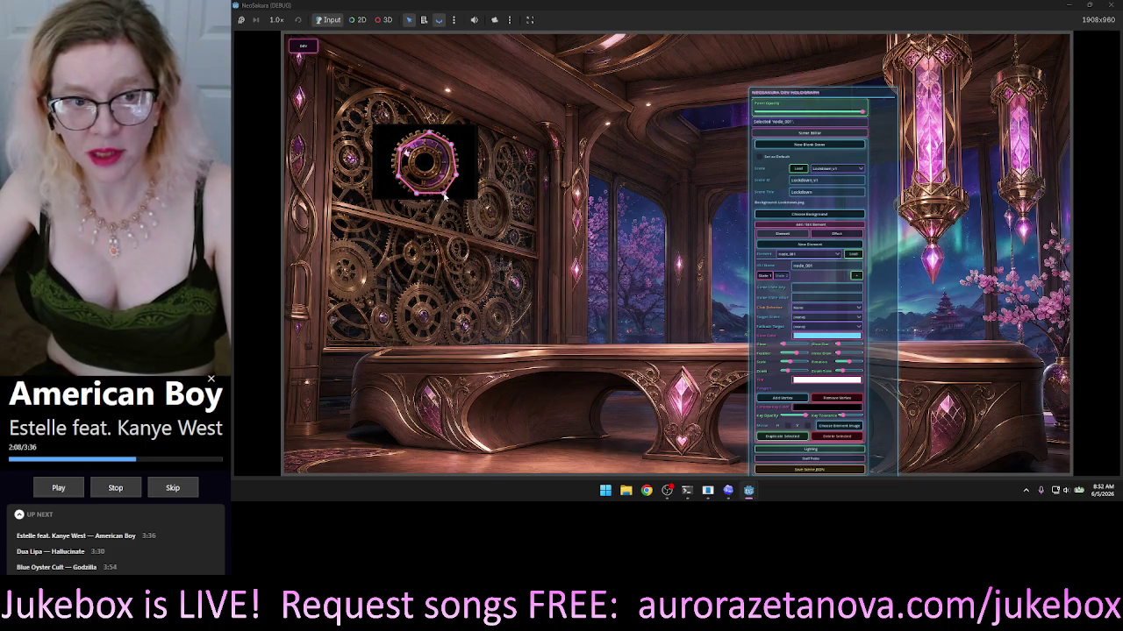
left_click_drag(397, 183, 389, 178)
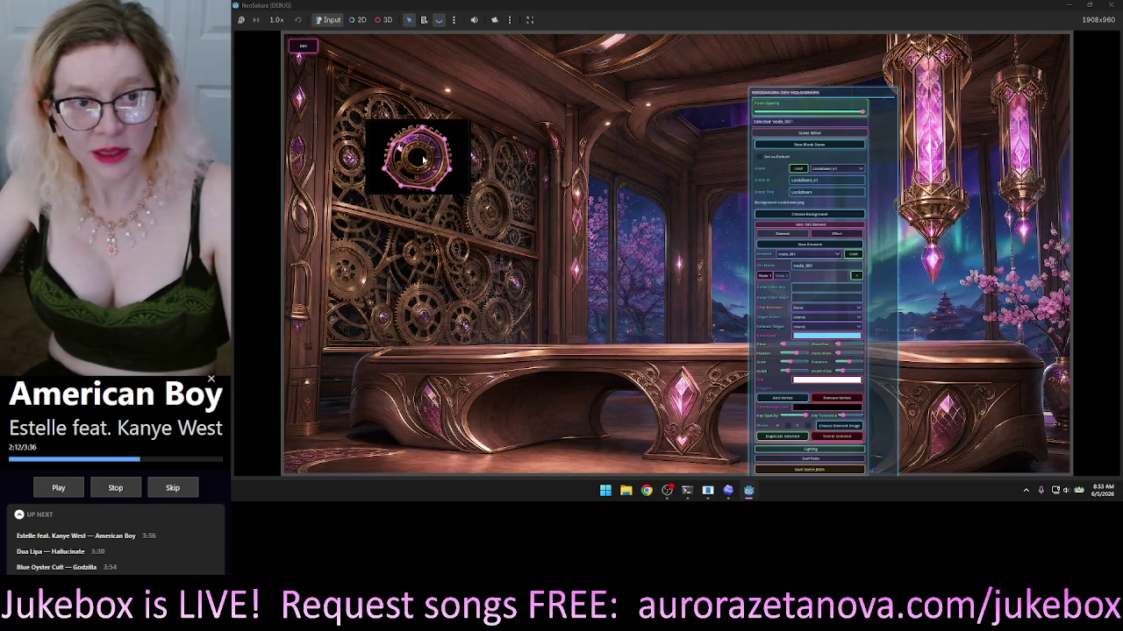
mouse_move(459, 154)
left_mouse_down()
mouse_move(469, 197)
mouse_move(671, 158)
mouse_move(673, 275)
mouse_move(565, 272)
left_mouse_up()
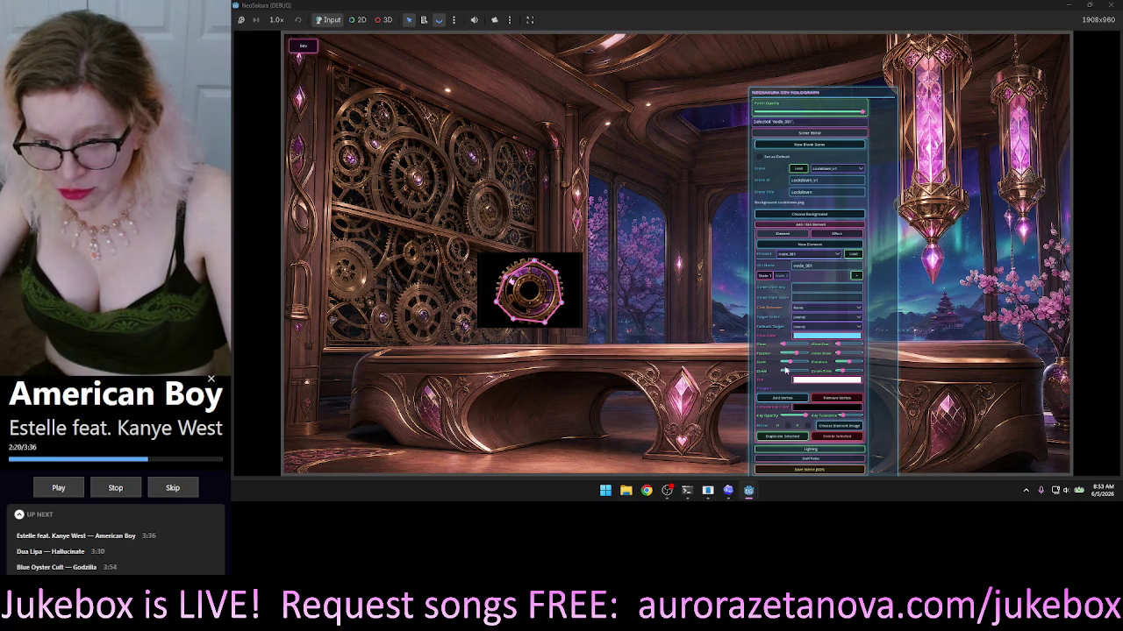
Test the Scale slider on the cog, leaving it slightly larger, and reselect node_001.
mouse_move(792, 366)
left_mouse_down()
mouse_move(811, 367)
mouse_move(780, 371)
mouse_move(819, 374)
mouse_move(794, 380)
mouse_move(851, 365)
mouse_move(838, 369)
mouse_move(858, 374)
left_mouse_up()
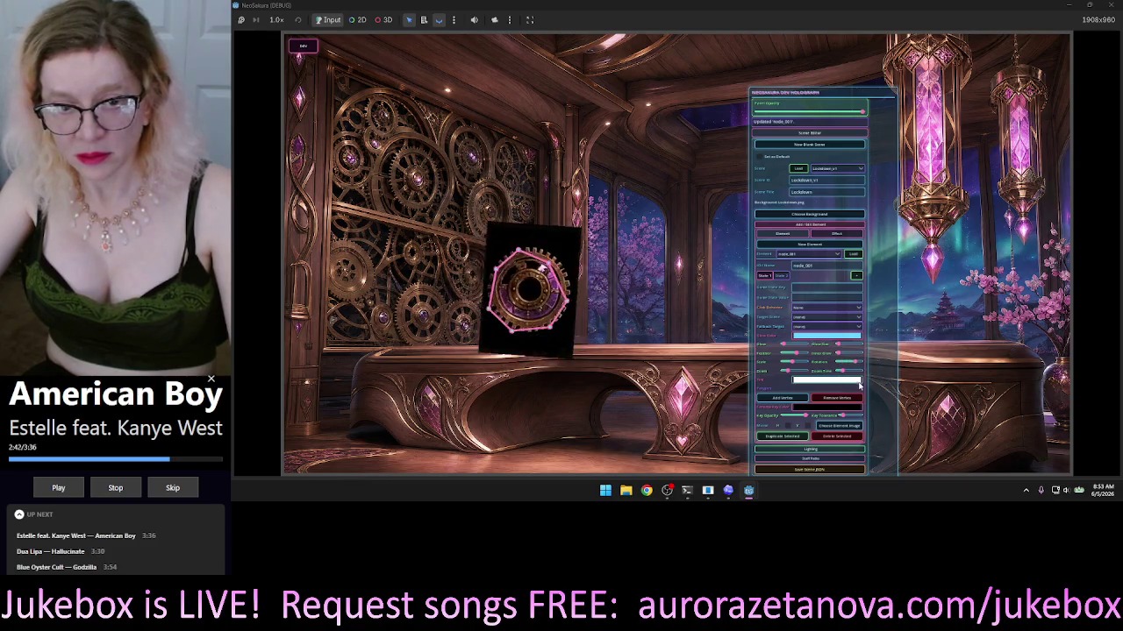
left_click(534, 294)
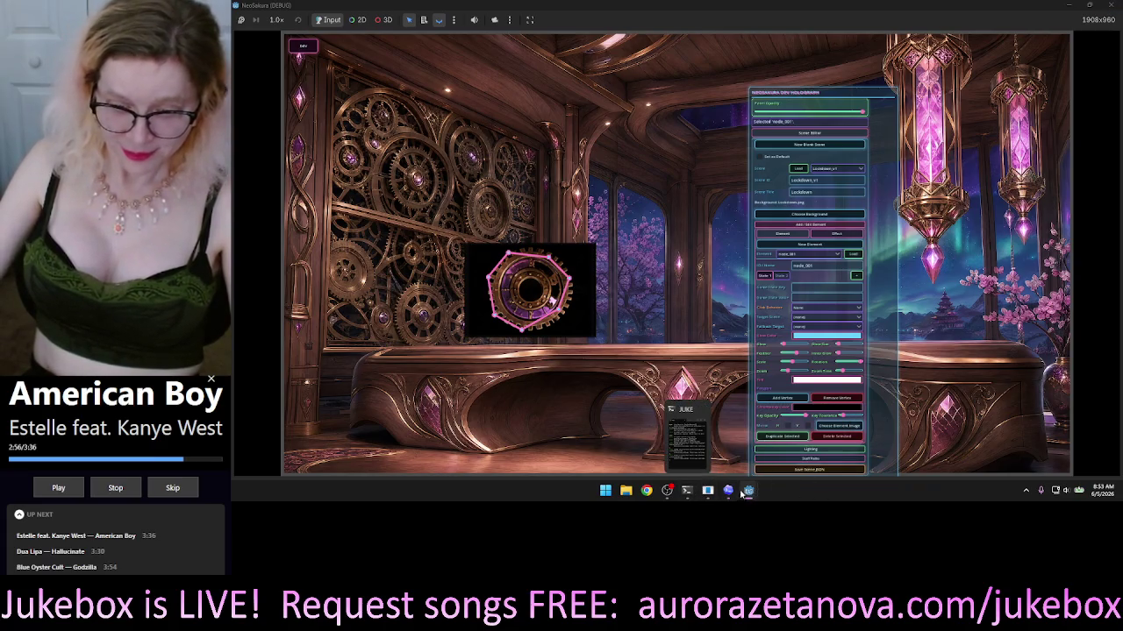
Bring the Codex 'Convert UI to editor nodes' chat up beside the running NeoSakura game.
left_click(728, 492)
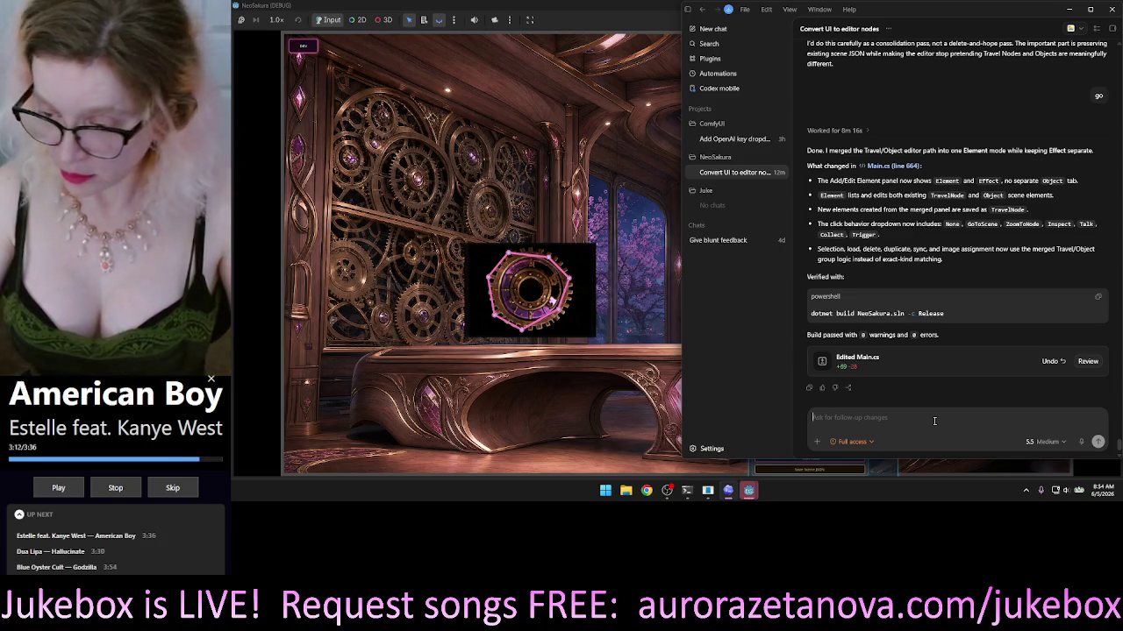
Dictate a spoken follow-up to Codex about the editor's next feature.
left_click(1081, 445)
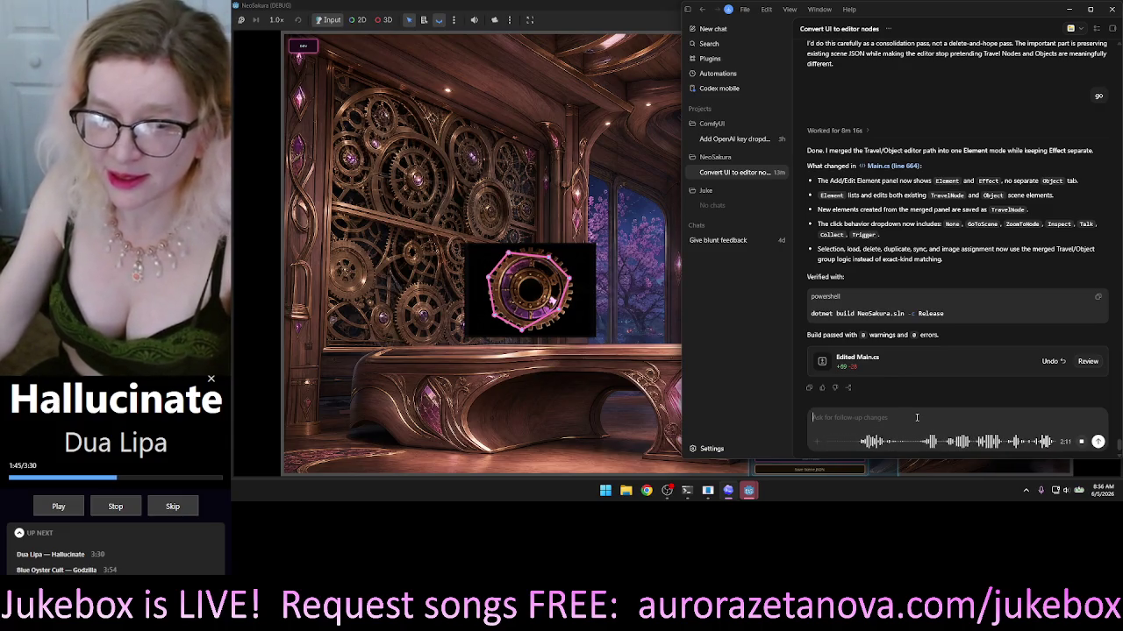
Transcribe and send the dictated image-skew feature request to Codex.
left_click(1082, 444)
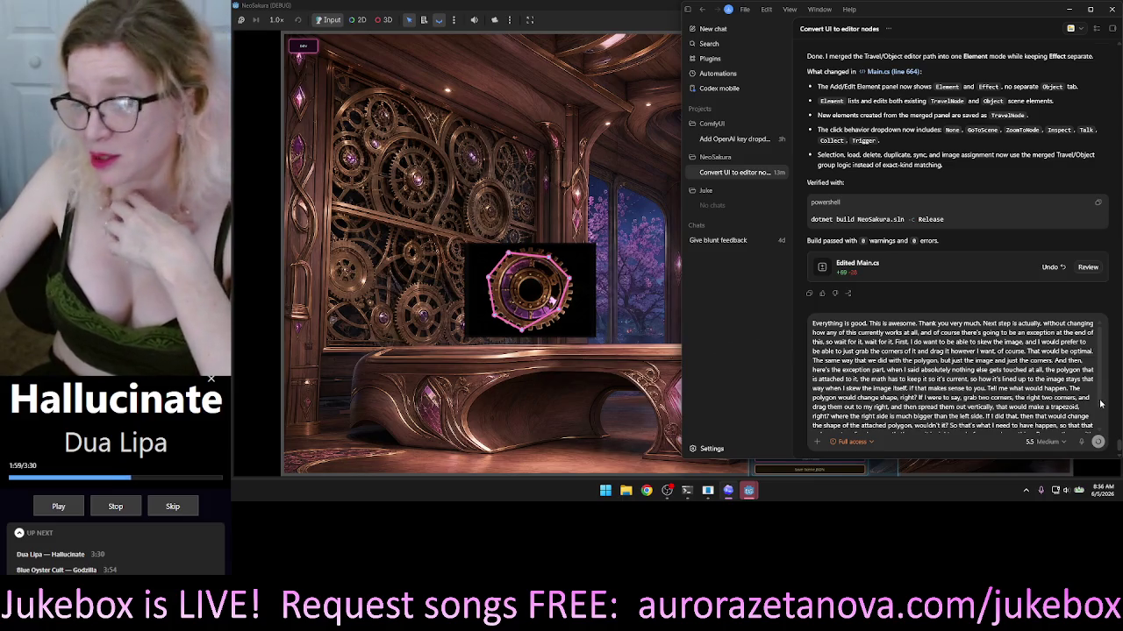
key("Return")
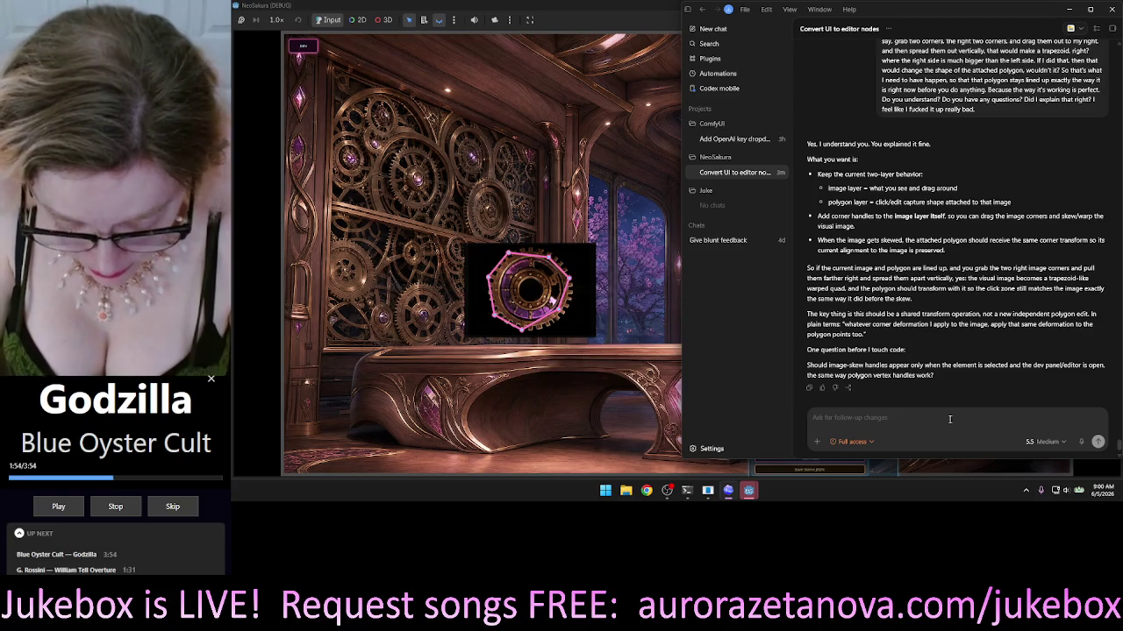
key("ctrl")
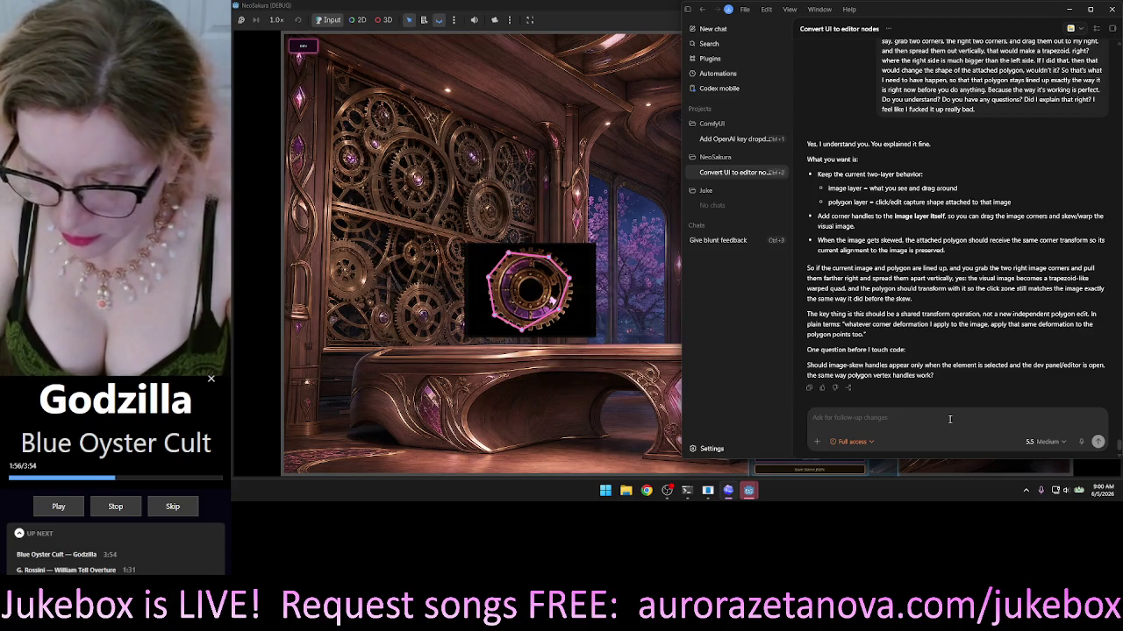
Start a voice reply to Codex's question about when the skew handles should appear.
key("super")
key("super")
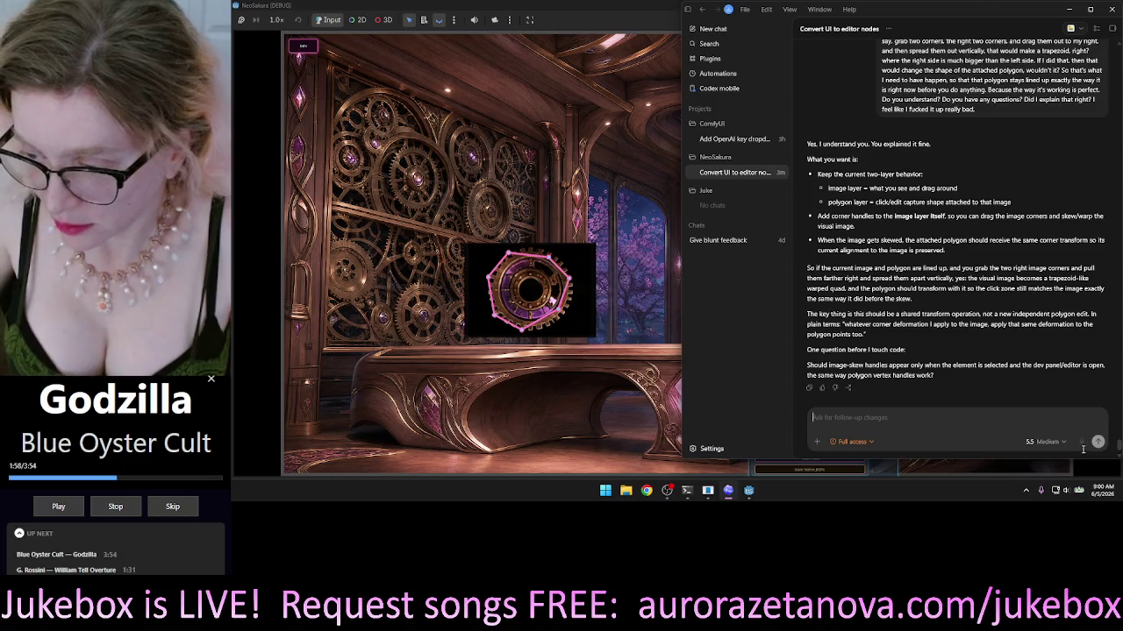
key("super")
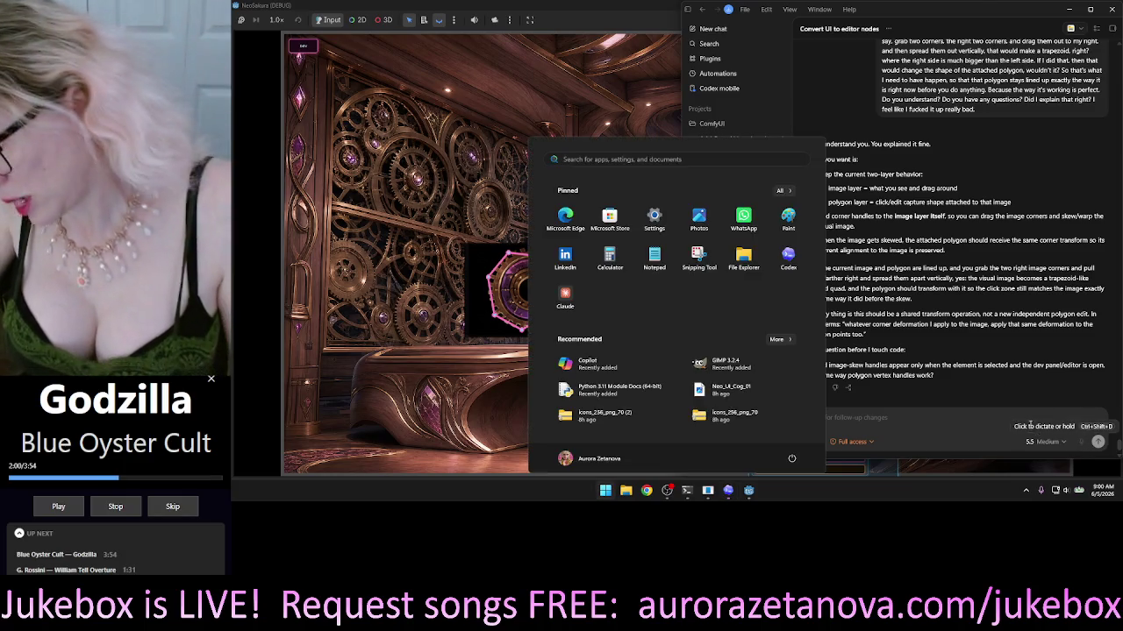
left_click(908, 420)
key("ctrl+m")
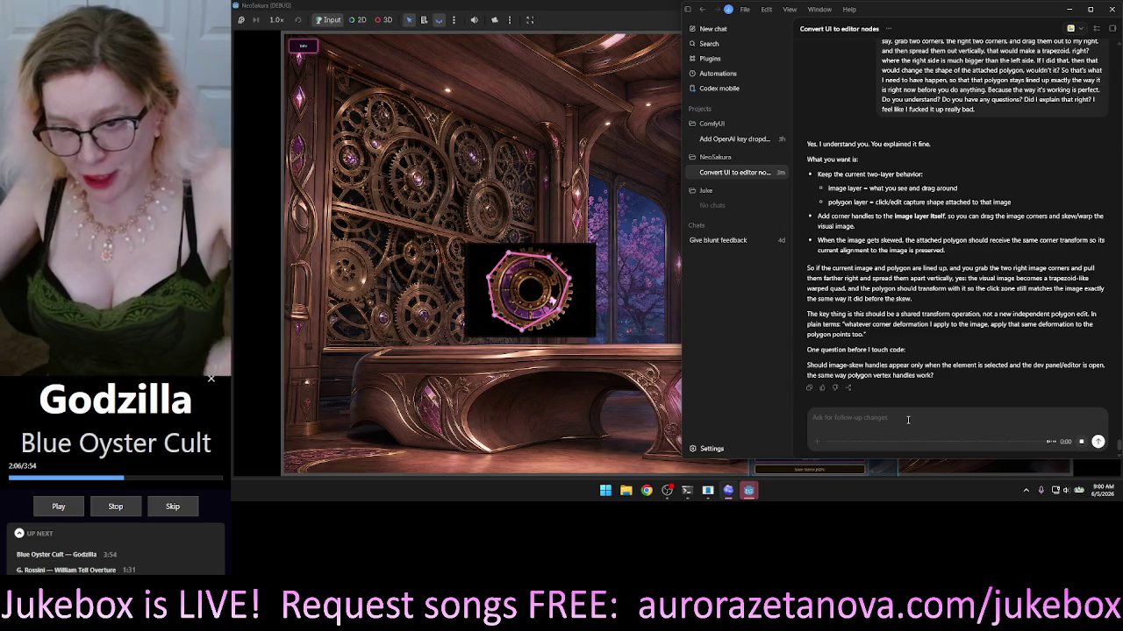